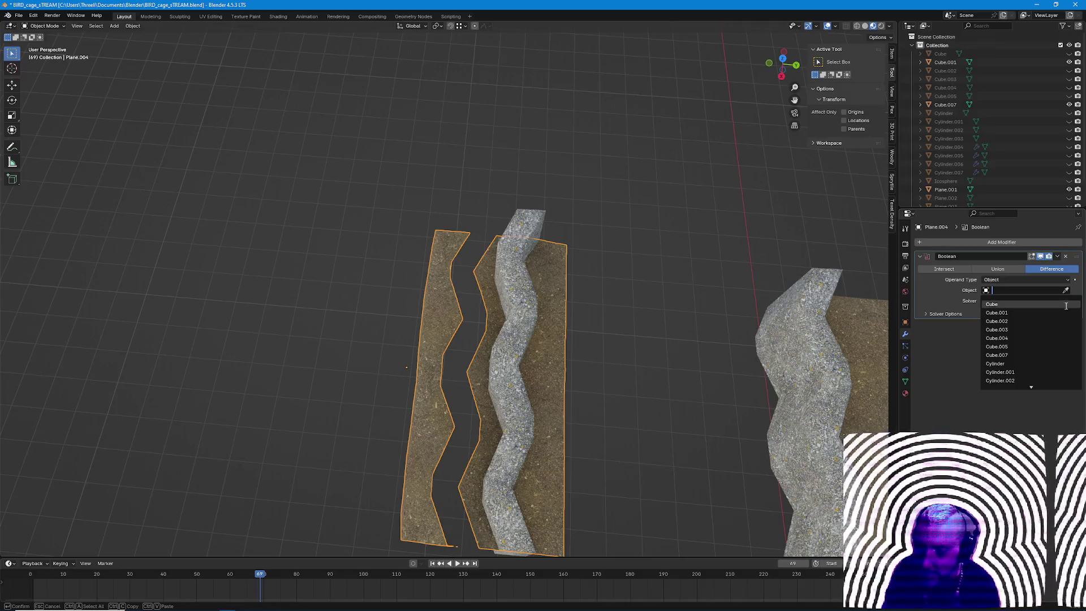
Pick the grey zigzag Cube.007 from the scene as the Boolean cutter object.
left_click(1066, 291)
left_click(535, 221)
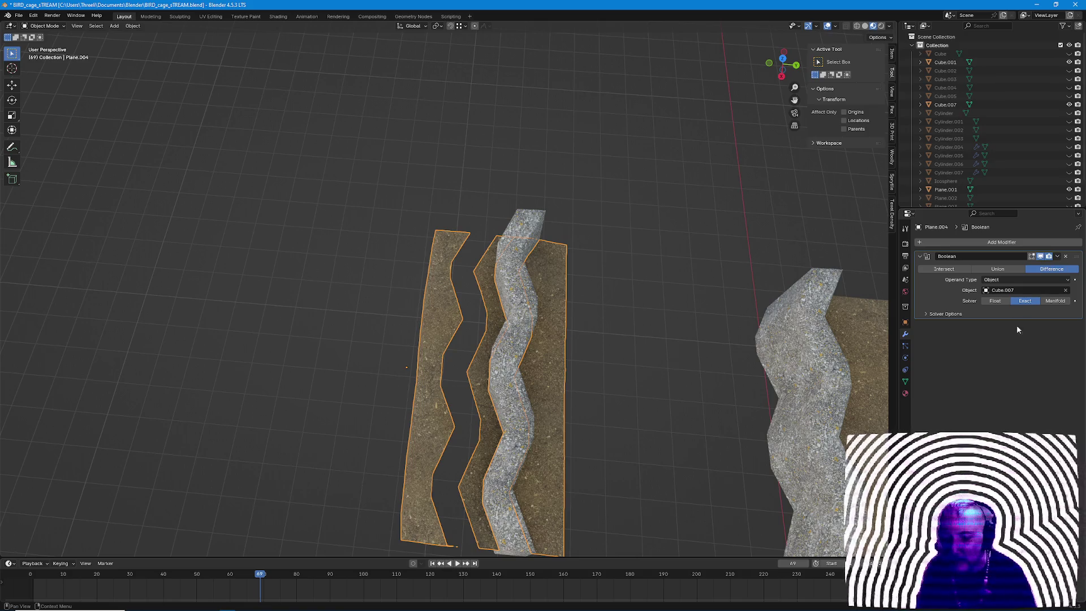
mouse_move(509, 398)
middle_mouse_down()
mouse_move(557, 360)
mouse_move(611, 440)
middle_mouse_up()
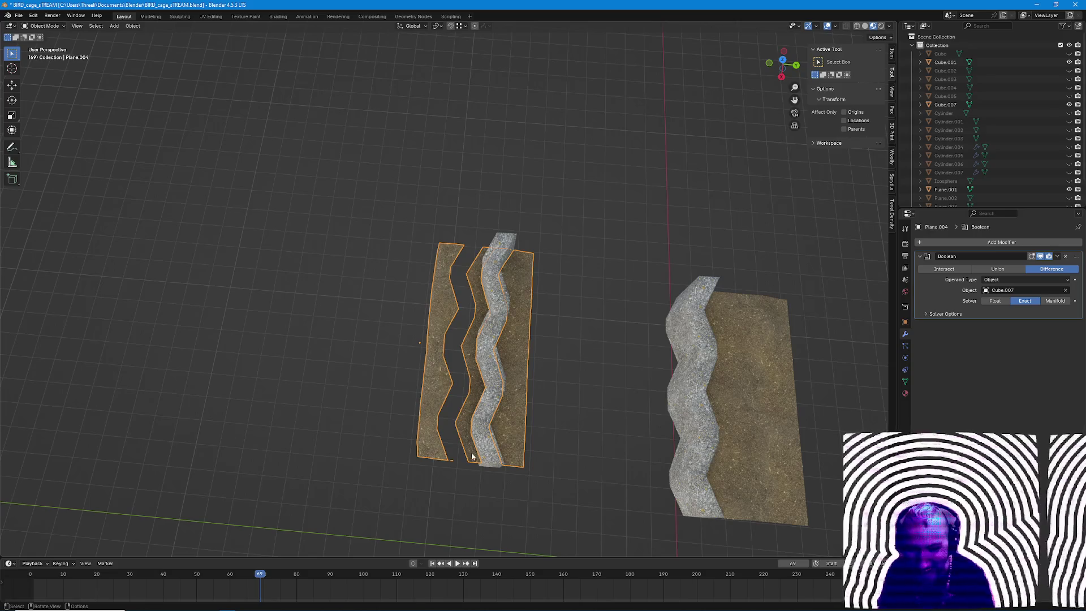
Apply the Boolean cut, delete the Cube.007 cutter and edit the cut plane's mesh.
left_click(1057, 255)
left_click(507, 274)
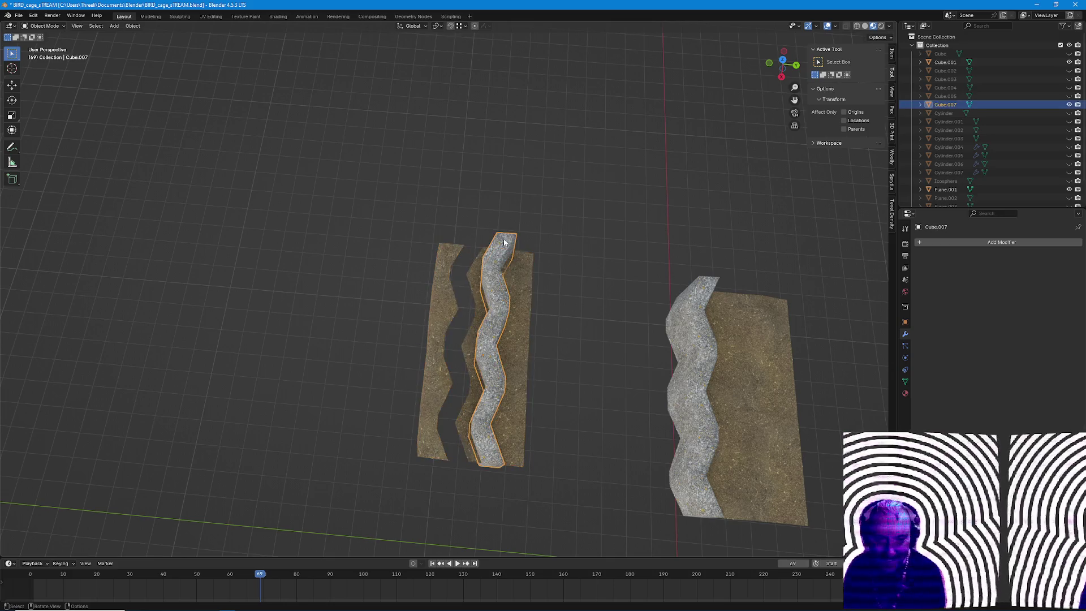
key("x")
left_click(532, 297)
key("Tab")
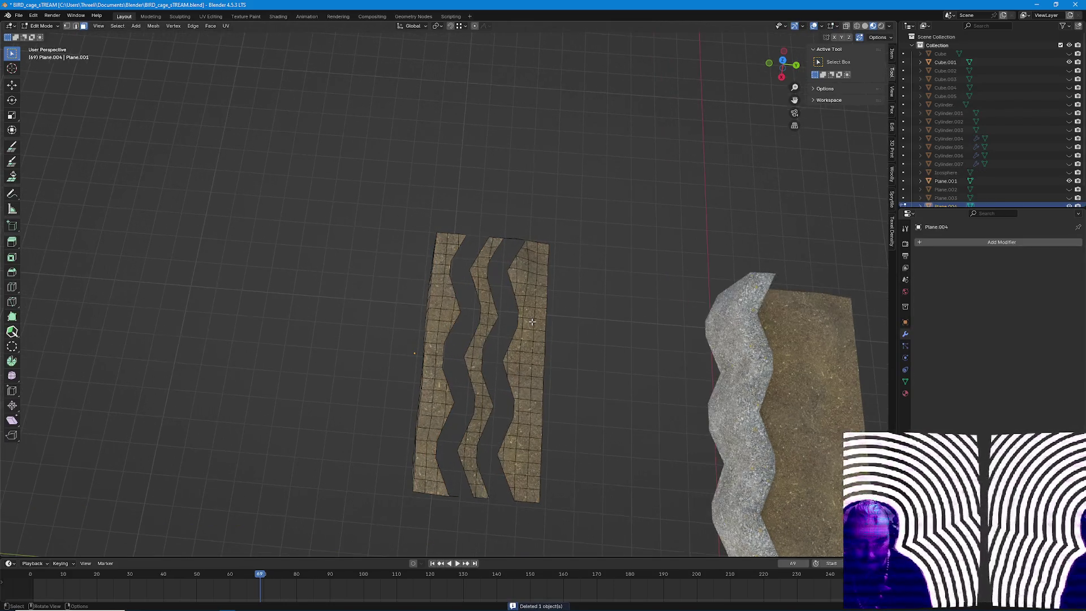
scroll(533, 305, "up", 4)
Select the two linked outer strips and delete their faces.
middle_click_drag(556, 313, 488, 292)
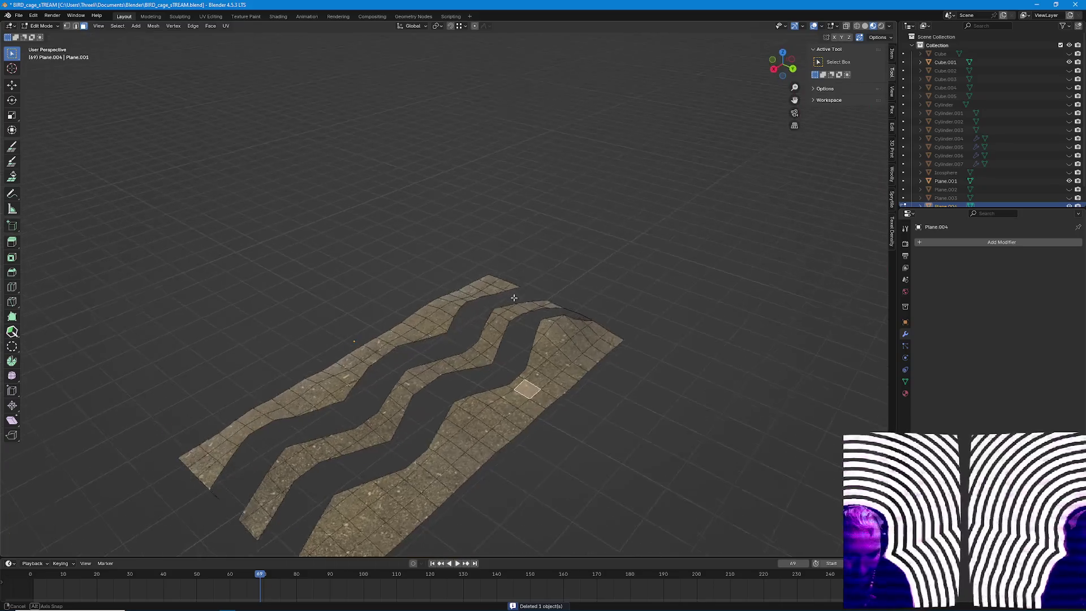
left_click(488, 291, "ctrl")
key("ctrl+l")
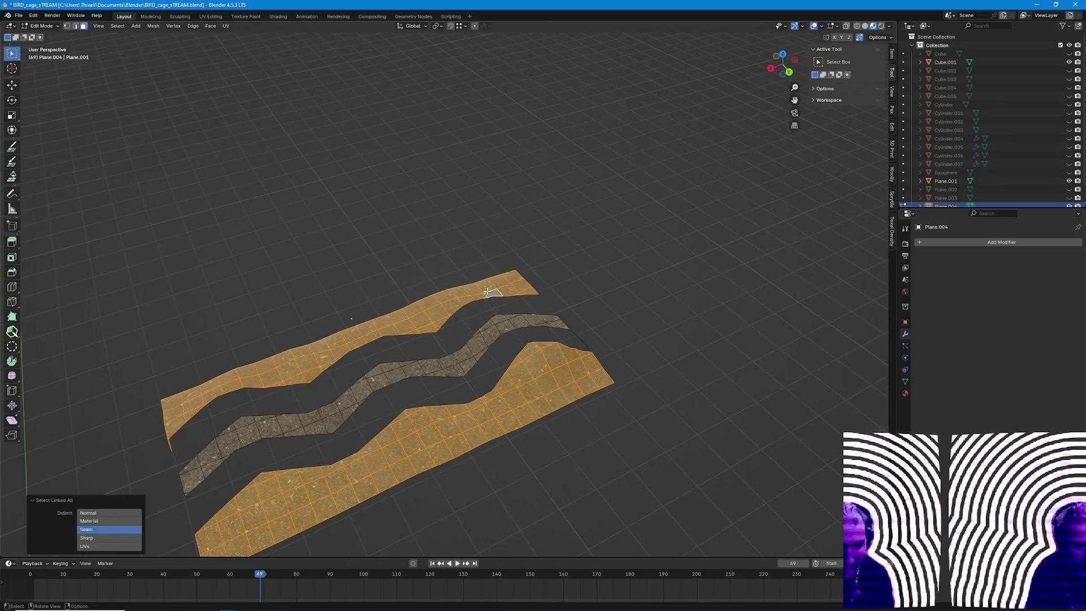
key("x")
left_click(488, 292)
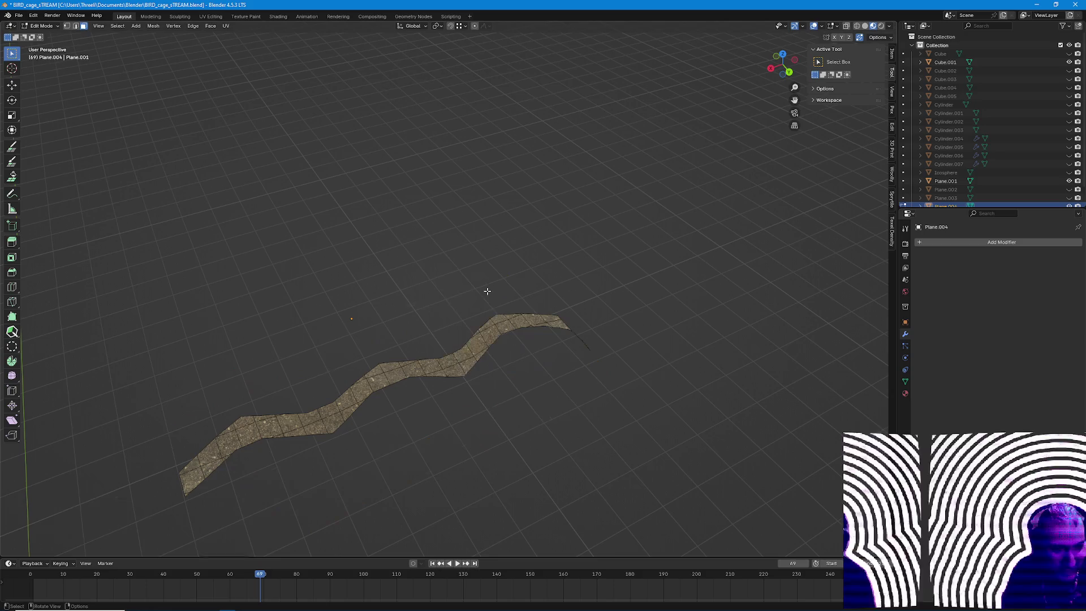
mouse_move(487, 293)
middle_mouse_down()
mouse_move(579, 390)
mouse_move(413, 388)
mouse_move(352, 361)
mouse_move(352, 413)
middle_mouse_up()
Delete the thin leftover sliver so only the zigzag strip Plane.004 remains.
key("Tab")
key("Tab")
left_click(354, 361)
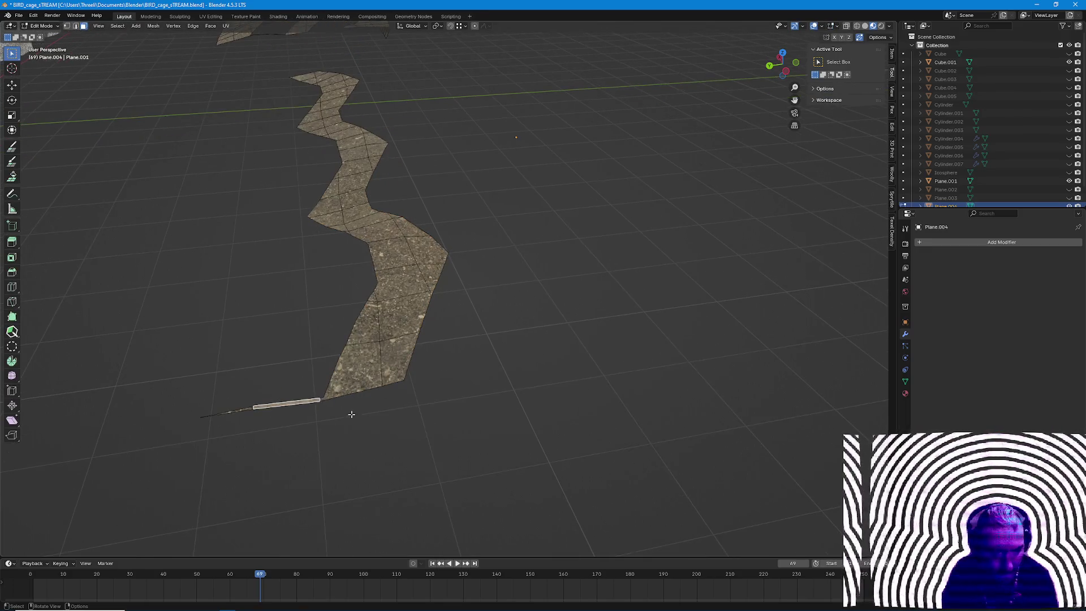
key("x")
left_click(353, 415)
key("x")
left_click(255, 429)
scroll(354, 419, "up", 3)
scroll(355, 419, "down", 5)
scroll(354, 419, "down", 2)
mouse_move(354, 419)
middle_mouse_down()
mouse_move(410, 493)
mouse_move(394, 456)
middle_mouse_up()
key("Tab")
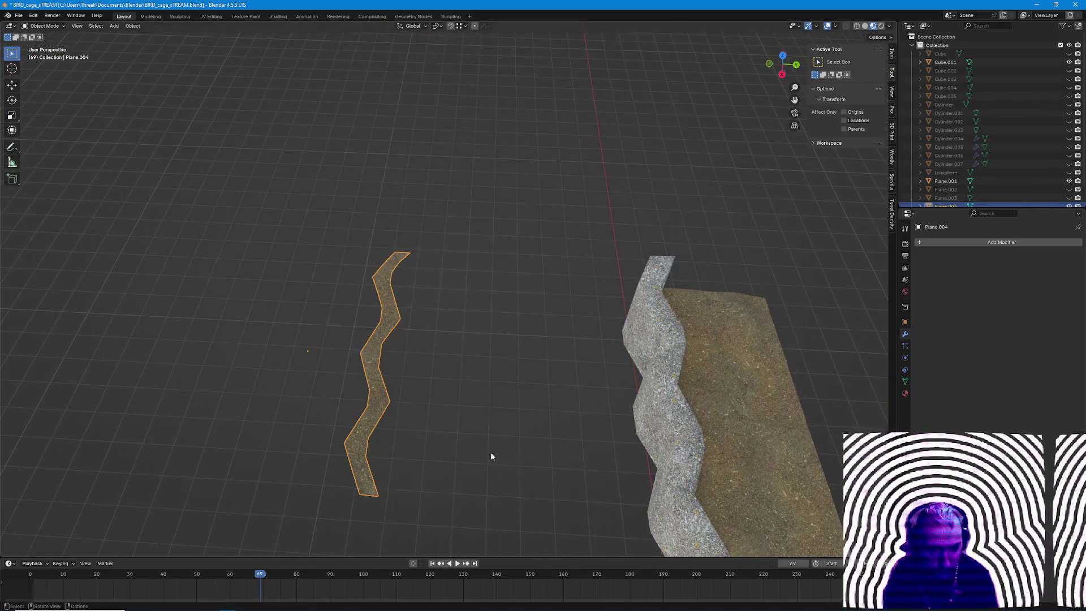
scroll(490, 451, "down", 3)
Box-select the extra group of strips and collapse them together.
mouse_move(492, 448)
middle_mouse_down()
mouse_move(431, 403)
mouse_move(250, 444)
mouse_move(218, 284)
middle_mouse_up()
key("Tab")
key("Tab")
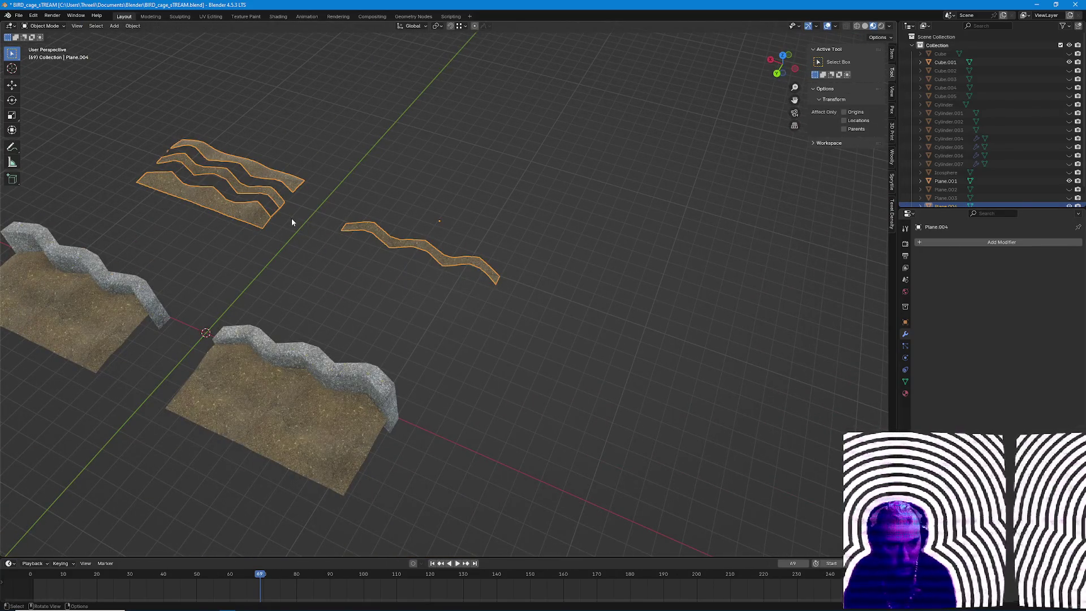
key("Tab")
left_click_drag(120, 121, 321, 242)
right_click(321, 243)
left_click(335, 255)
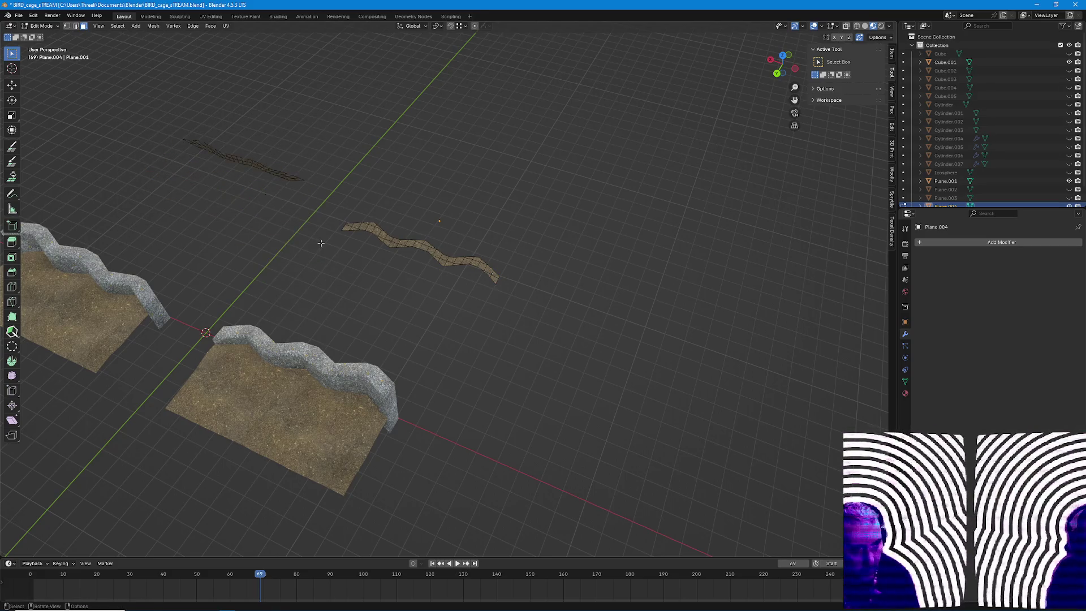
Select the collapsed remnant, delete its faces and return to Object Mode.
left_click_drag(171, 127, 343, 210)
mouse_move(315, 238)
middle_mouse_down()
mouse_move(318, 255)
mouse_move(494, 305)
mouse_move(449, 321)
middle_mouse_up()
key("x")
left_click(318, 222)
key("Tab")
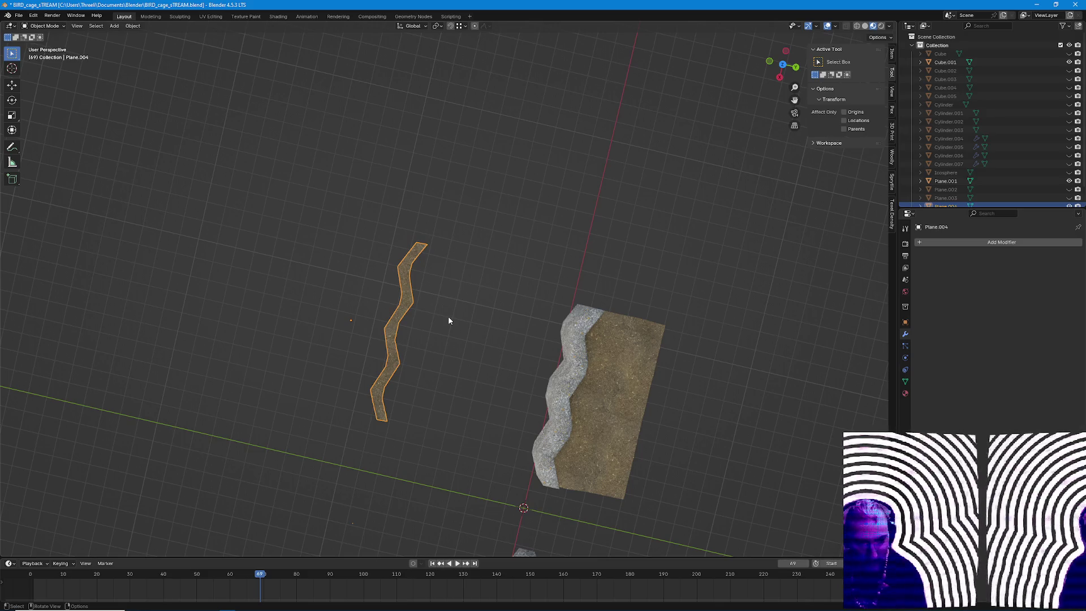
mouse_move(448, 316)
middle_mouse_down()
mouse_move(405, 410)
mouse_move(405, 391)
mouse_move(417, 410)
mouse_move(274, 355)
mouse_move(447, 374)
mouse_move(432, 436)
mouse_move(518, 432)
middle_mouse_up()
Move the zigzag strip along Y until it sits against the stone wall.
key("g")
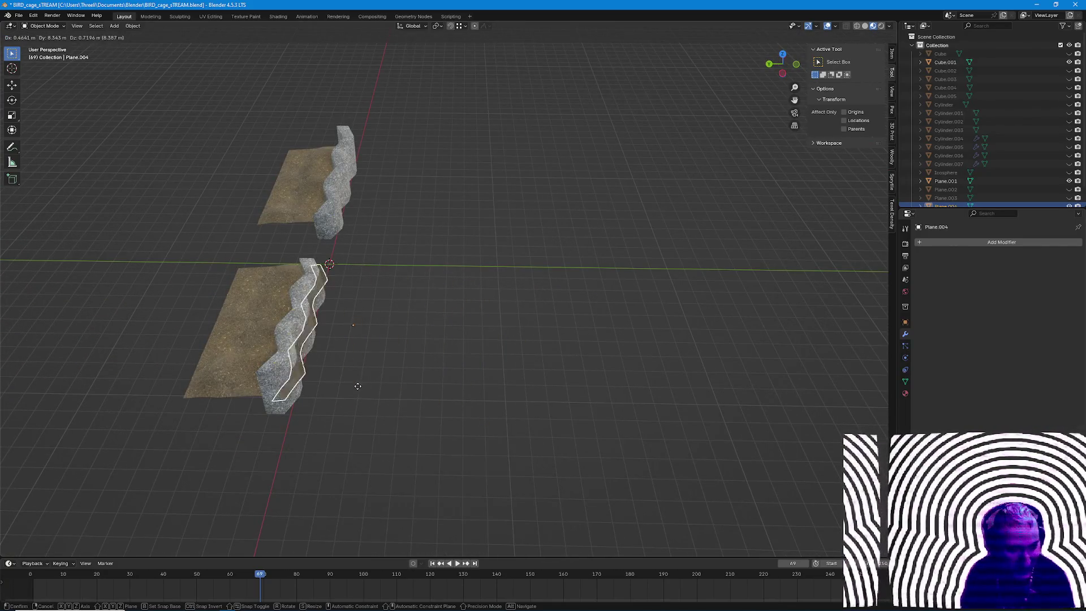
key("z")
key("y")
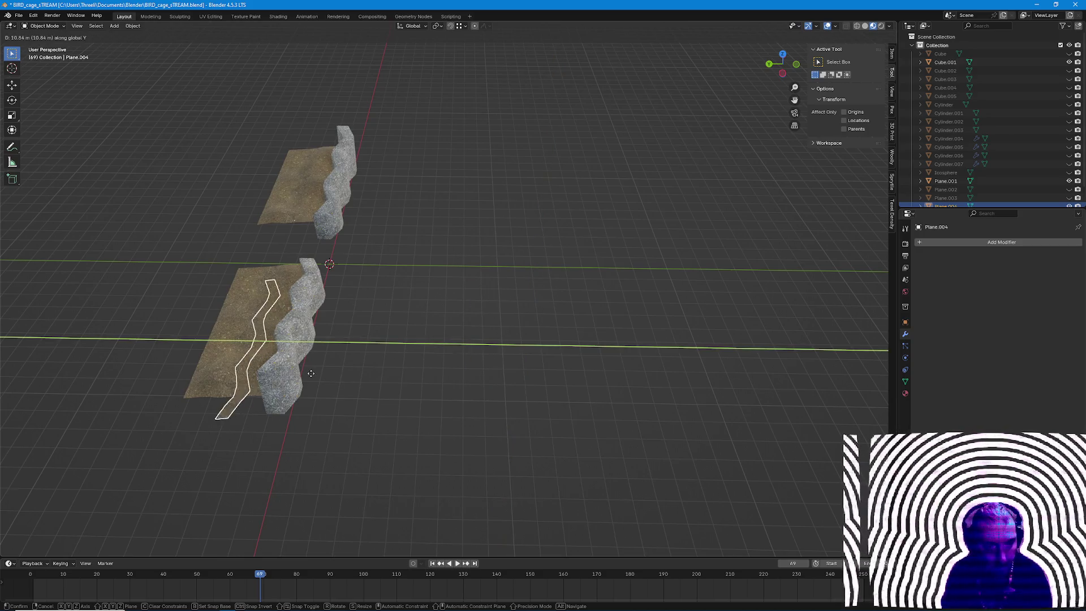
left_click(319, 372)
mouse_move(319, 372)
middle_mouse_down()
mouse_move(498, 343)
mouse_move(580, 380)
mouse_move(563, 429)
mouse_move(536, 456)
middle_mouse_up()
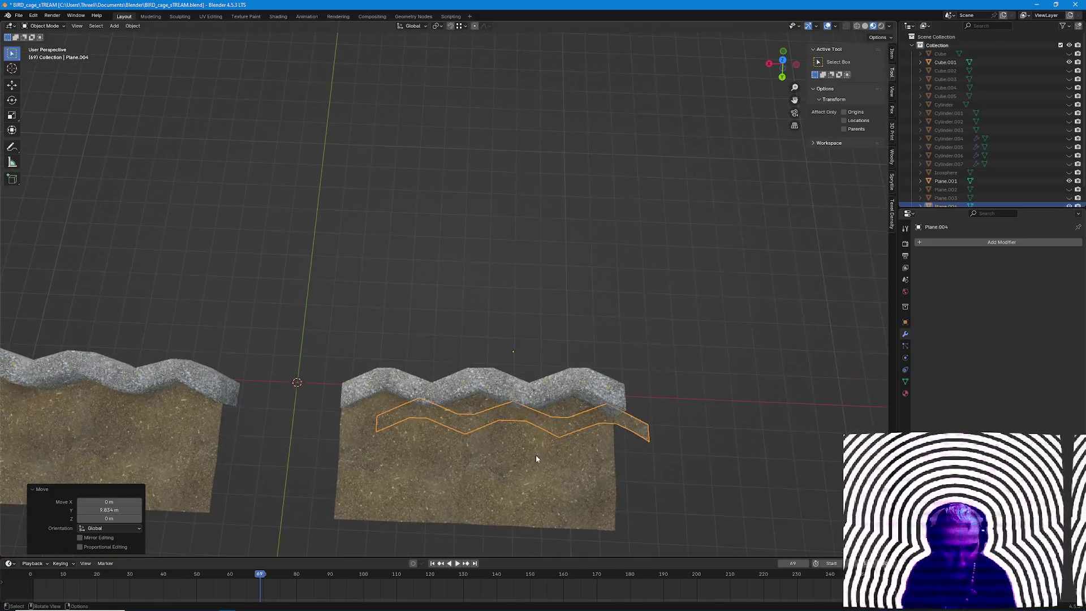
Slide the strip along X into its final position at the wall base.
key("g")
key("x")
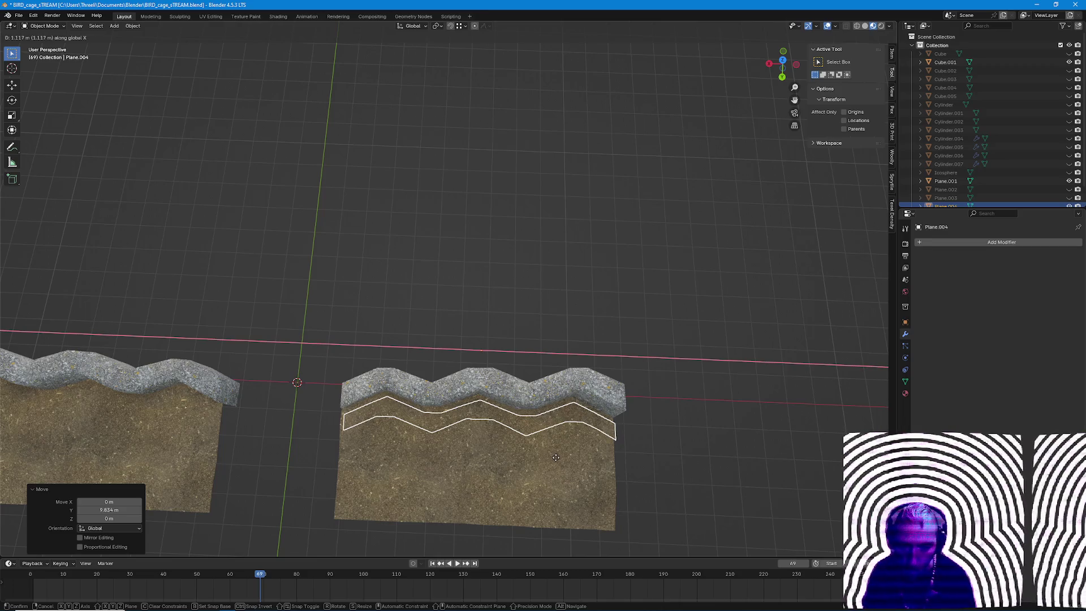
key("shift+z")
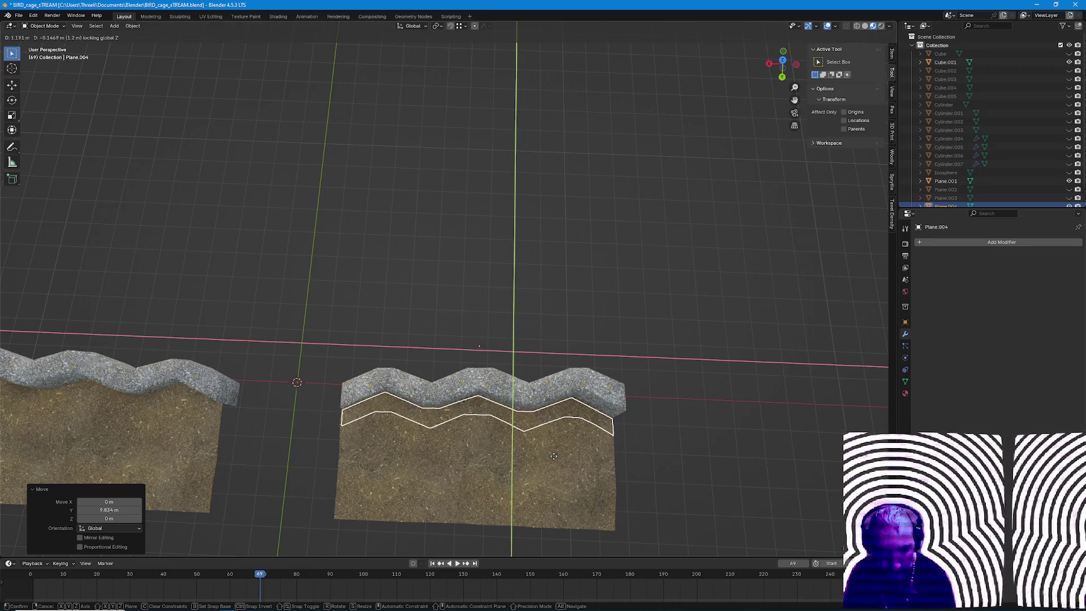
left_click(553, 454)
mouse_move(560, 441)
middle_mouse_down()
mouse_move(596, 387)
mouse_move(653, 425)
mouse_move(648, 433)
middle_mouse_up()
key("Tab")
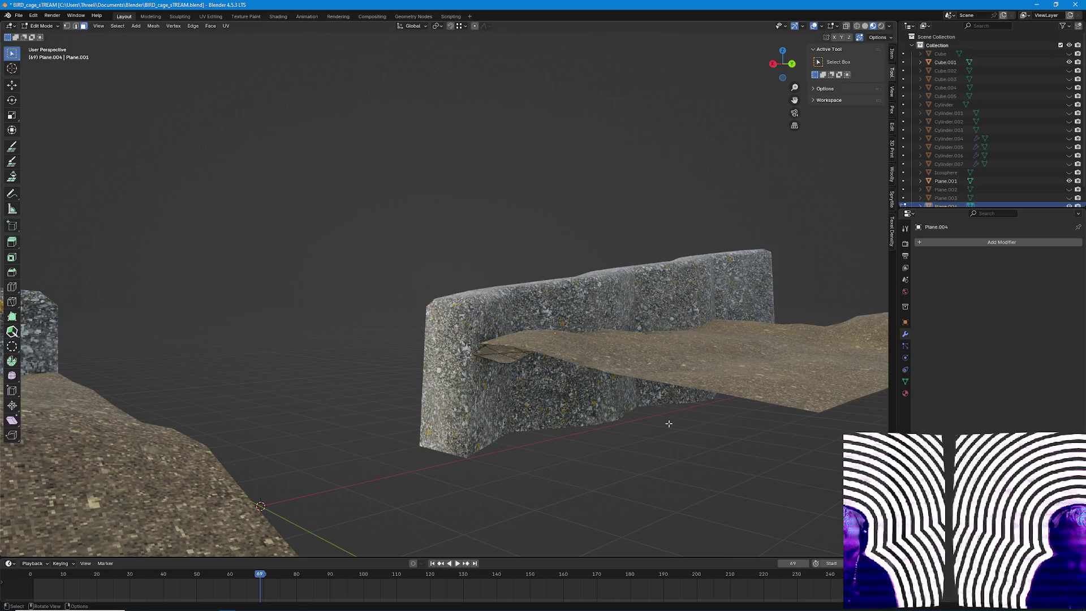
Select all strip faces and flatten them by scaling Z to 0 in material preview shading.
key("a")
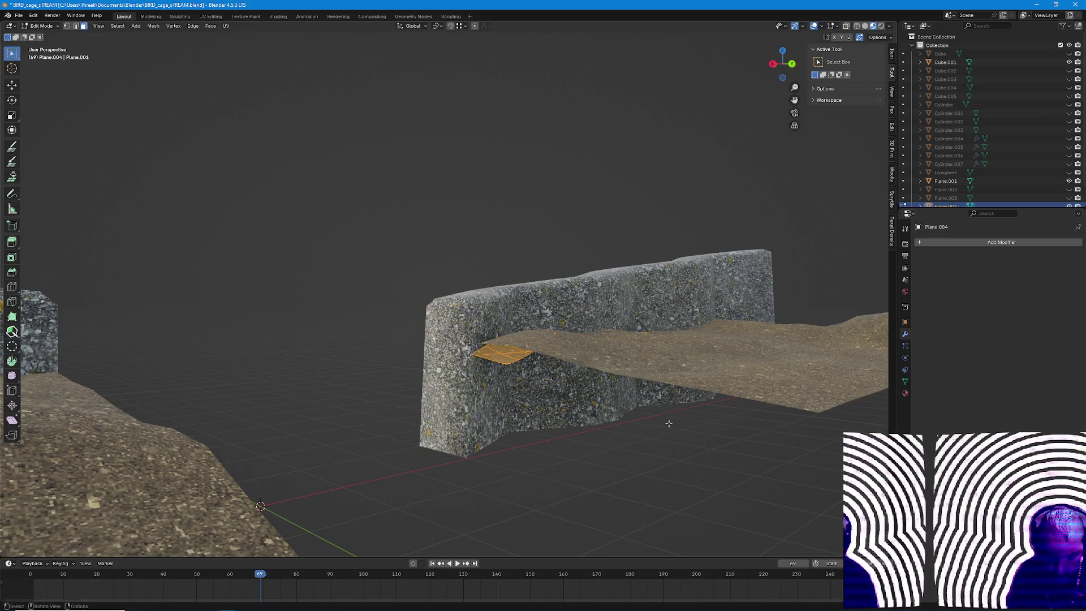
key("z")
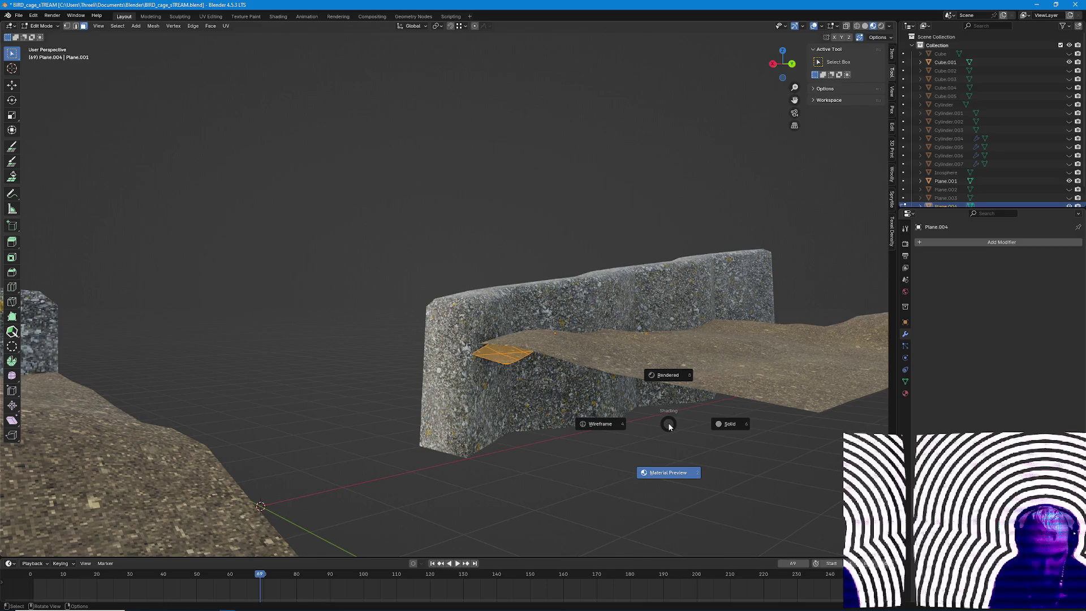
left_click(668, 425)
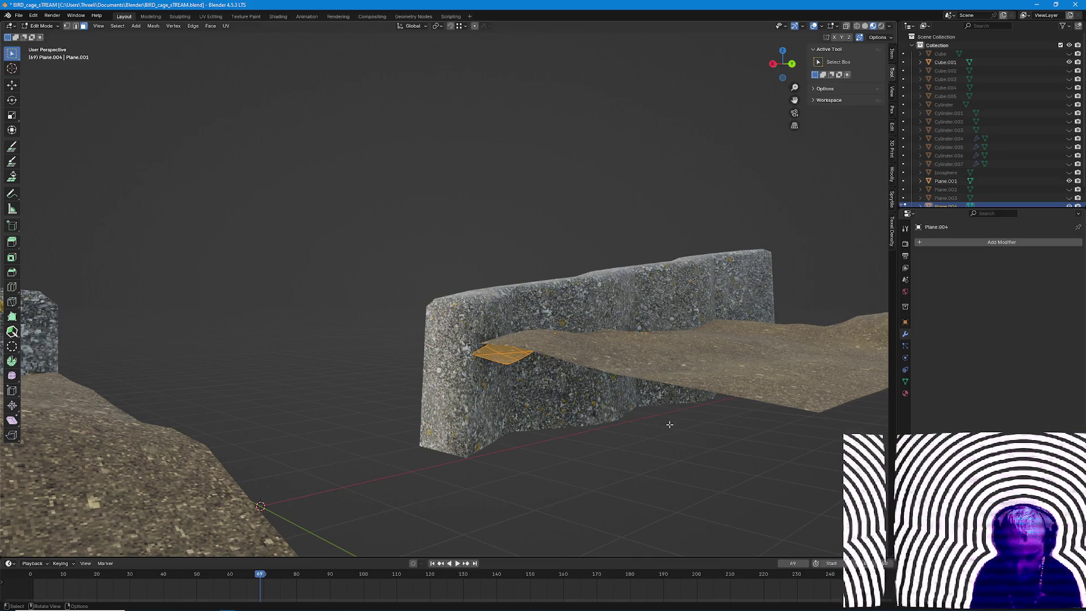
key("s")
key("z")
key("0")
key("Return")
mouse_move(669, 425)
middle_mouse_down()
mouse_move(686, 367)
mouse_move(676, 388)
middle_mouse_up()
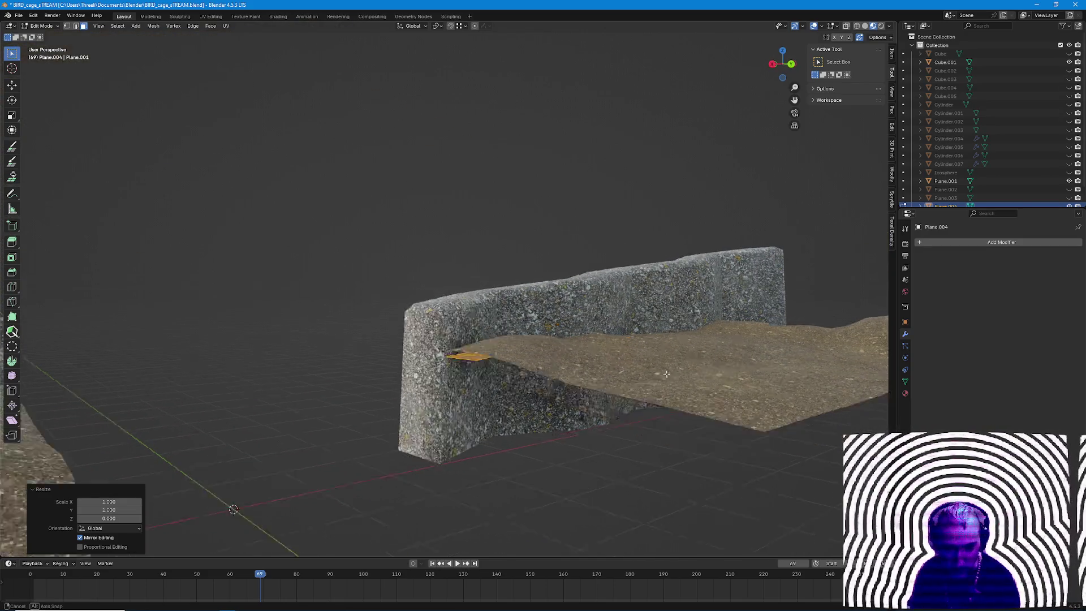
middle_click_drag(676, 388, 628, 370)
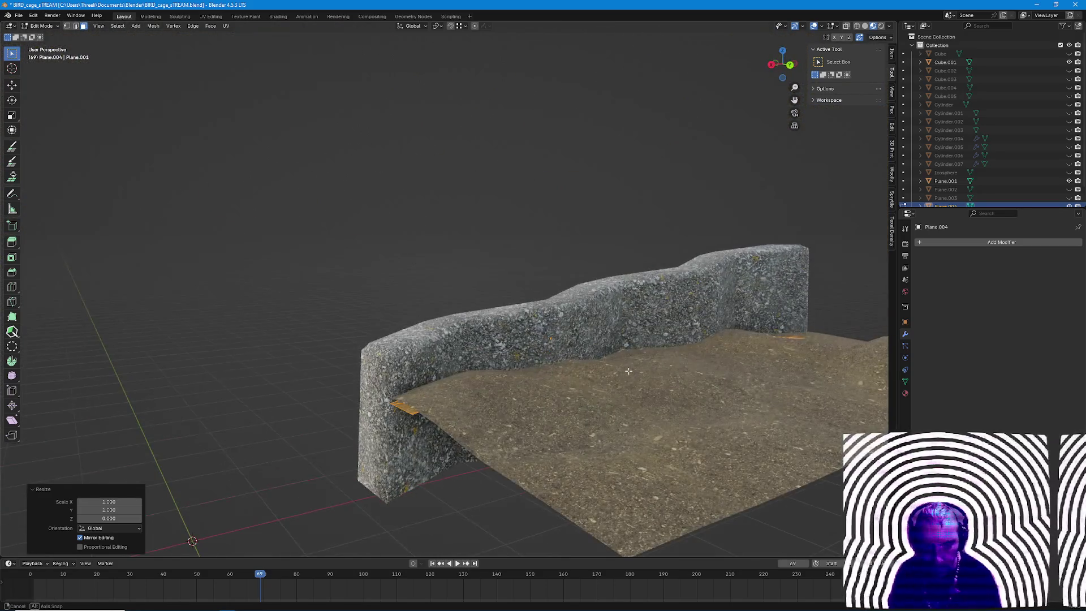
scroll(628, 371, "up", 4)
Extrude the faces into a thick slab, then extrude the wall-side edge upward.
mouse_move(628, 371)
middle_mouse_down()
mouse_move(713, 360)
mouse_move(682, 359)
middle_mouse_up()
key("e")
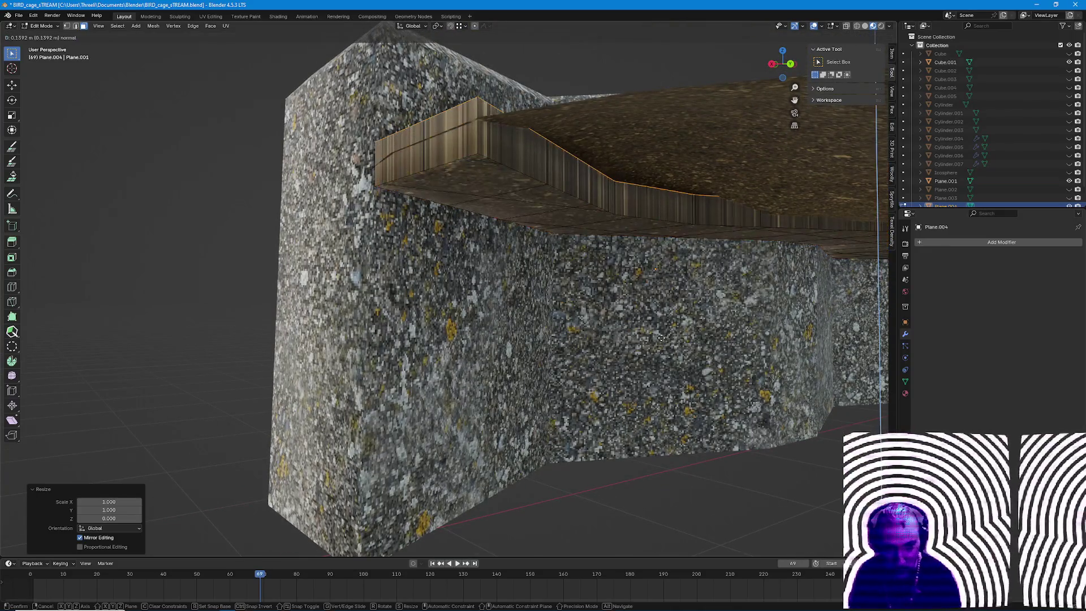
left_click(662, 357)
mouse_move(662, 364)
middle_mouse_down()
mouse_move(681, 445)
mouse_move(753, 401)
middle_mouse_up()
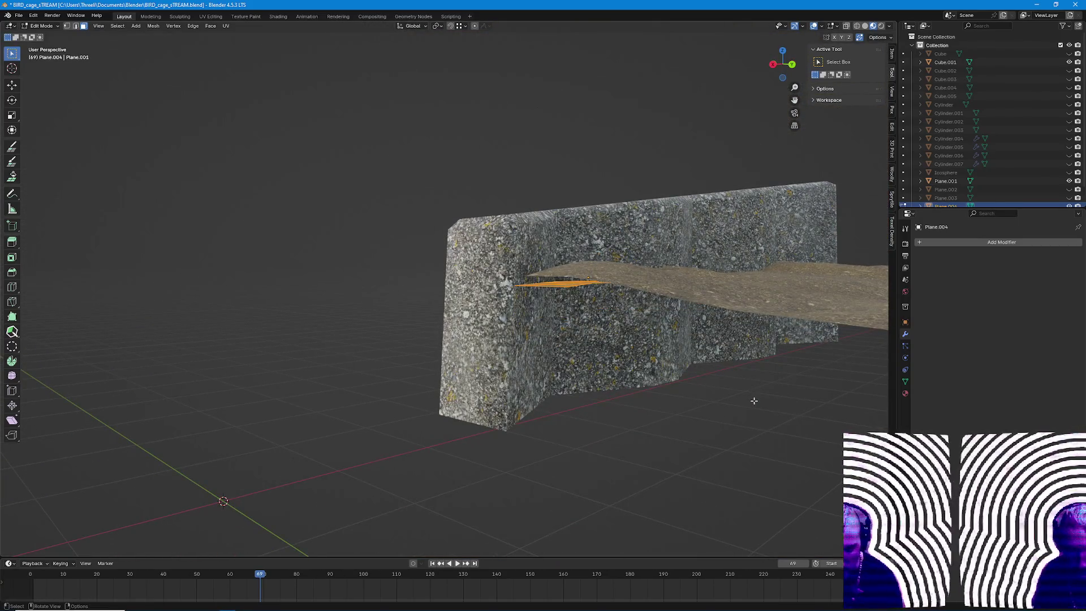
key("e")
key("z")
left_click(753, 381)
middle_click_drag(779, 382, 689, 432)
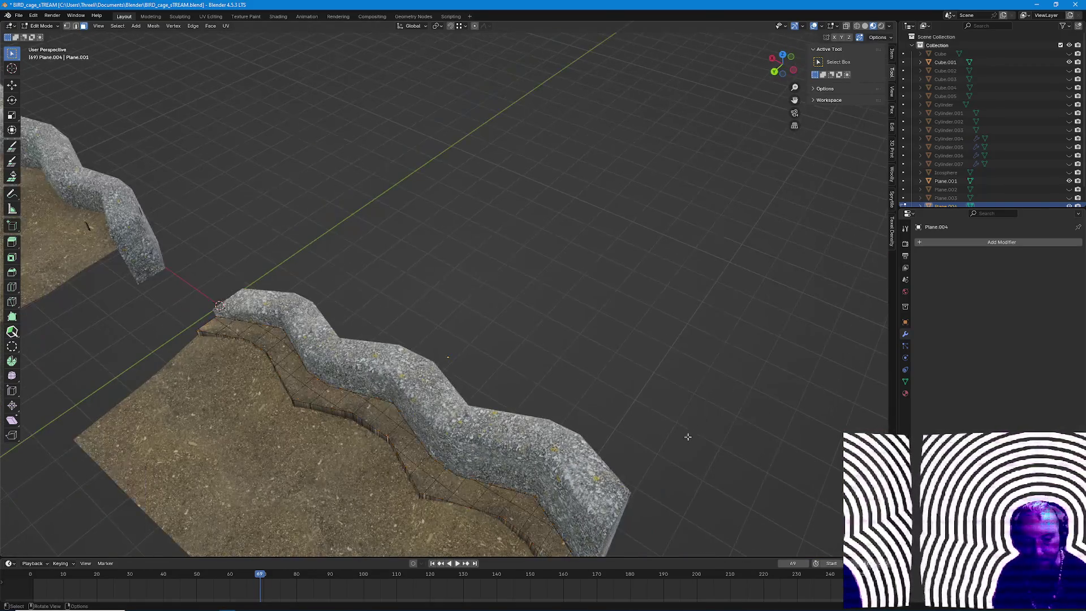
key("Tab")
mouse_move(594, 425)
middle_mouse_down()
mouse_move(495, 443)
mouse_move(574, 392)
mouse_move(669, 422)
middle_mouse_up()
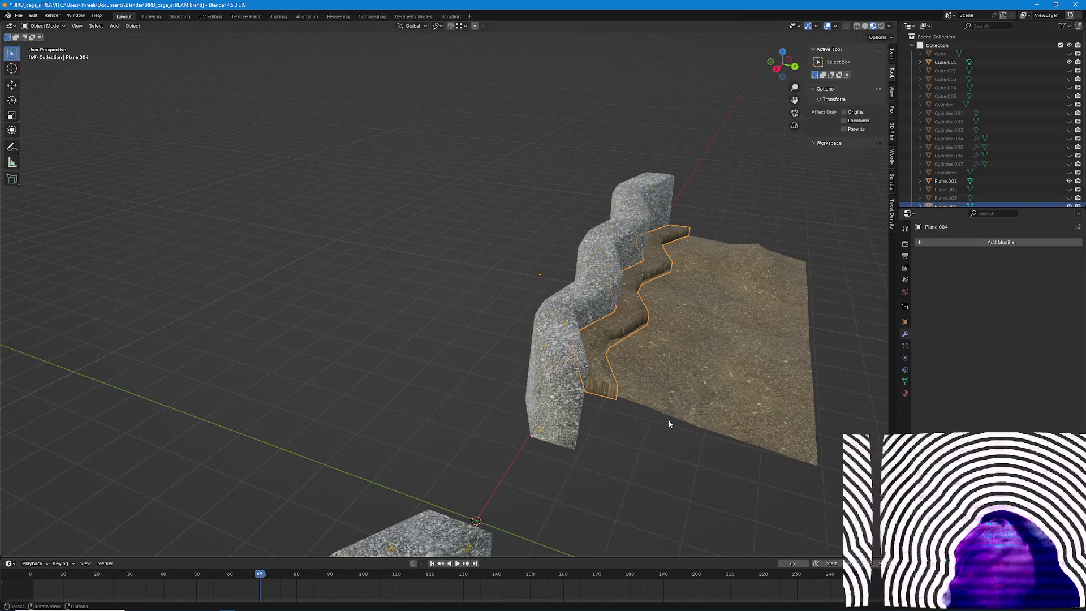
scroll(661, 437, "up", 3)
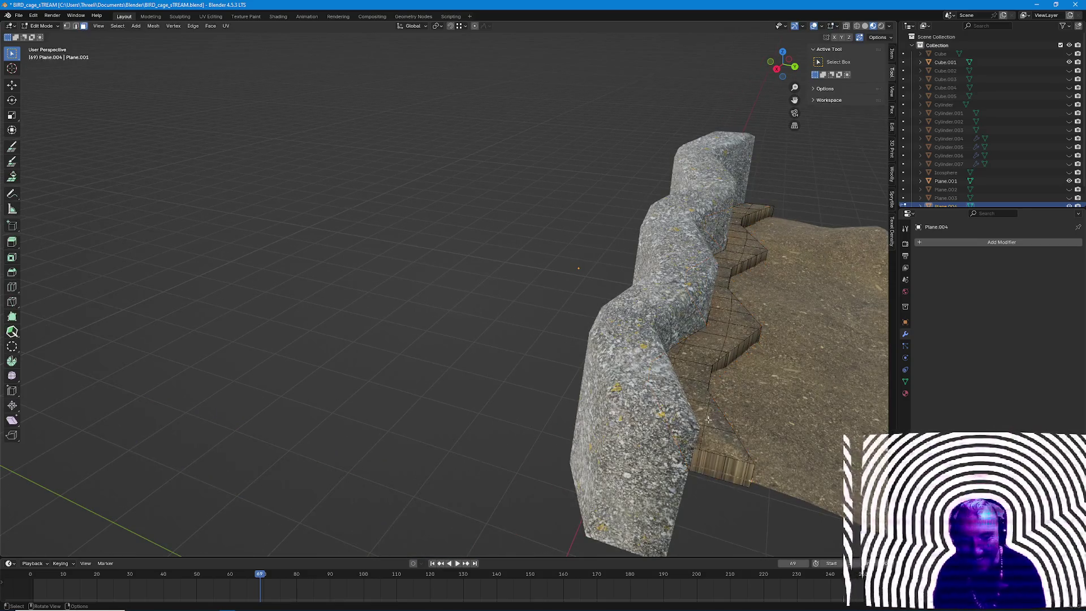
key("Tab")
scroll(619, 415, "up", 4)
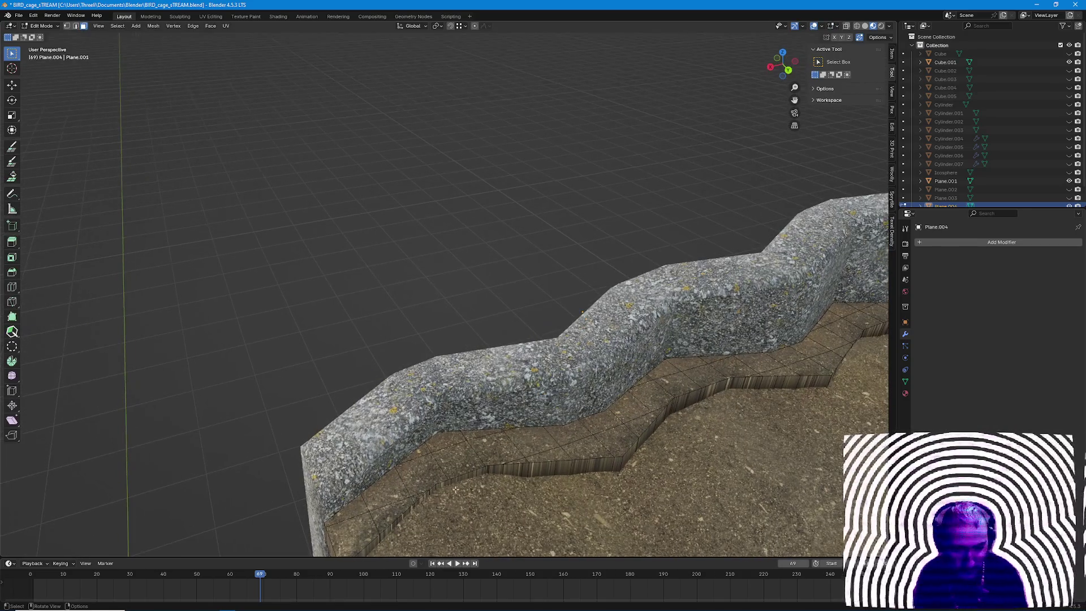
key("Tab")
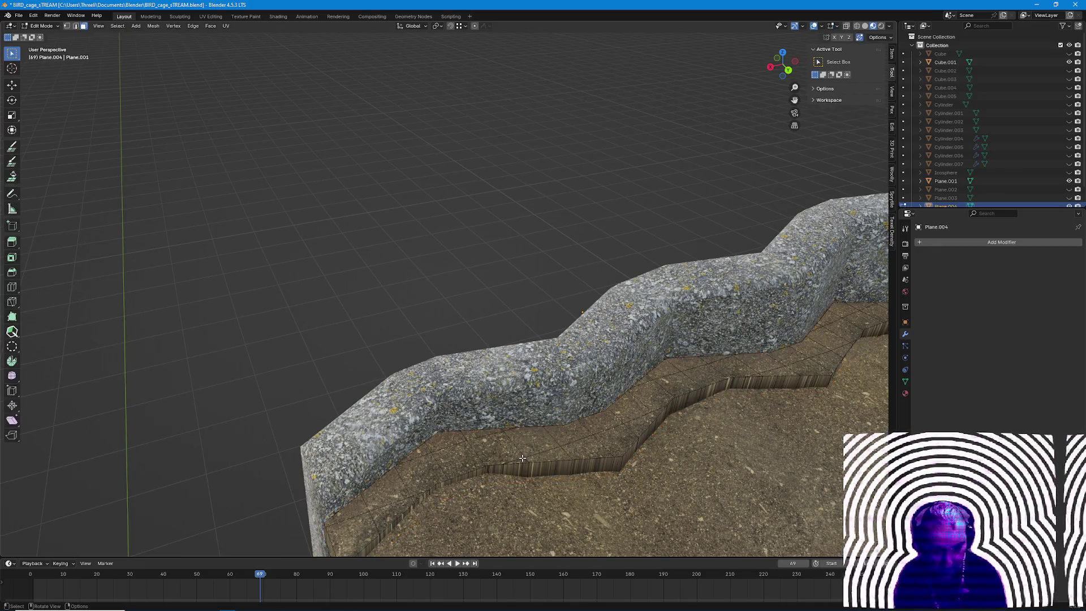
mouse_move(522, 457)
middle_mouse_down()
mouse_move(523, 501)
mouse_move(542, 463)
middle_mouse_up()
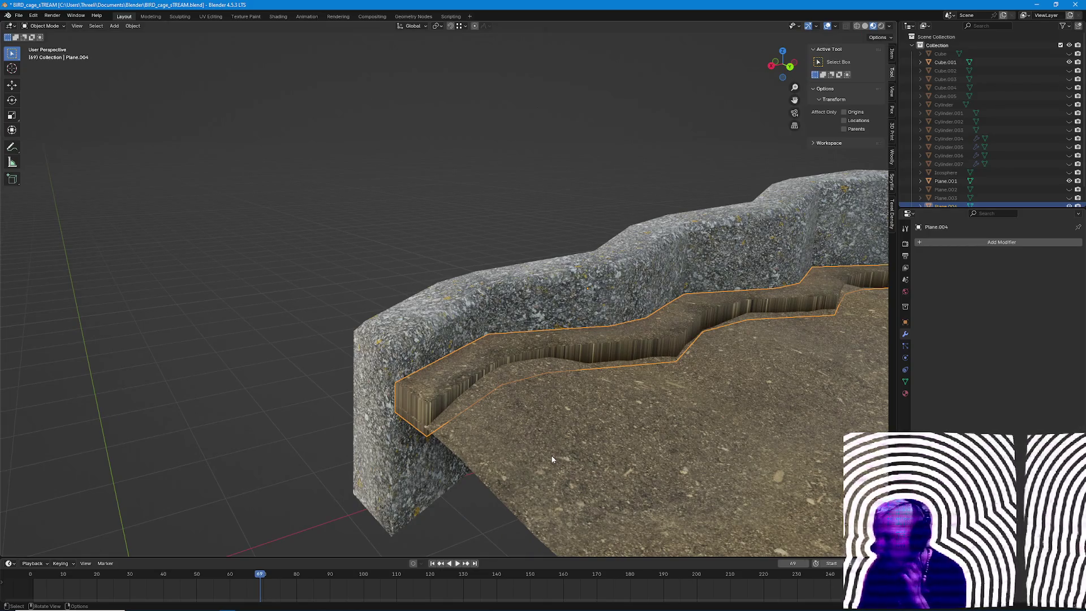
scroll(549, 433, "down", 2)
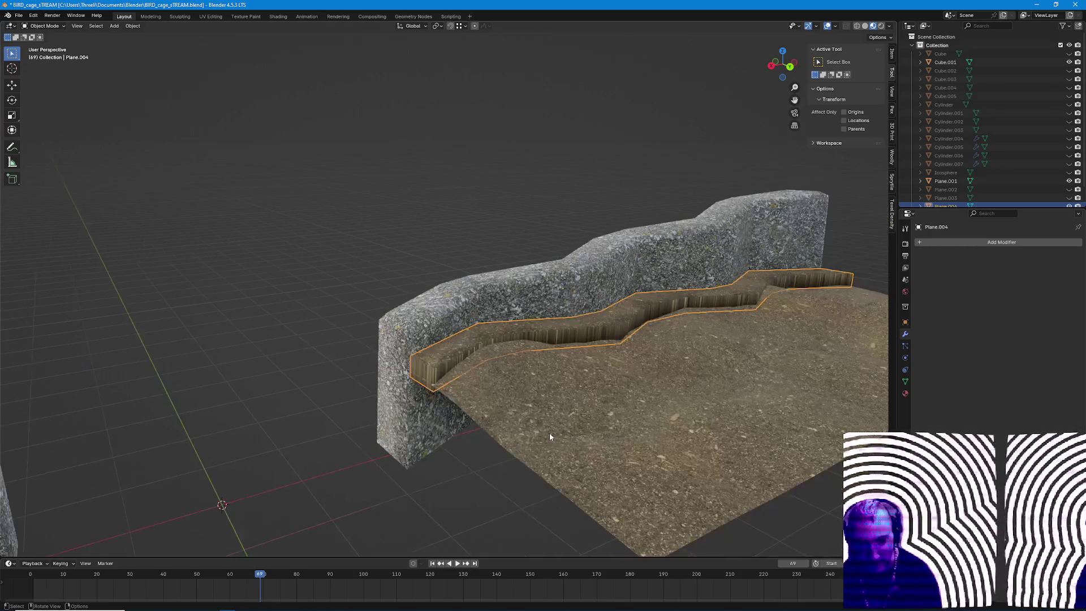
mouse_move(555, 441)
middle_mouse_down()
mouse_move(451, 360)
mouse_move(473, 390)
mouse_move(532, 374)
mouse_move(472, 369)
mouse_move(516, 380)
mouse_move(396, 424)
mouse_move(488, 362)
mouse_move(761, 288)
middle_mouse_up()
Toggle mesh editing on the ground and orbit in close around the wall and strip.
key("Tab")
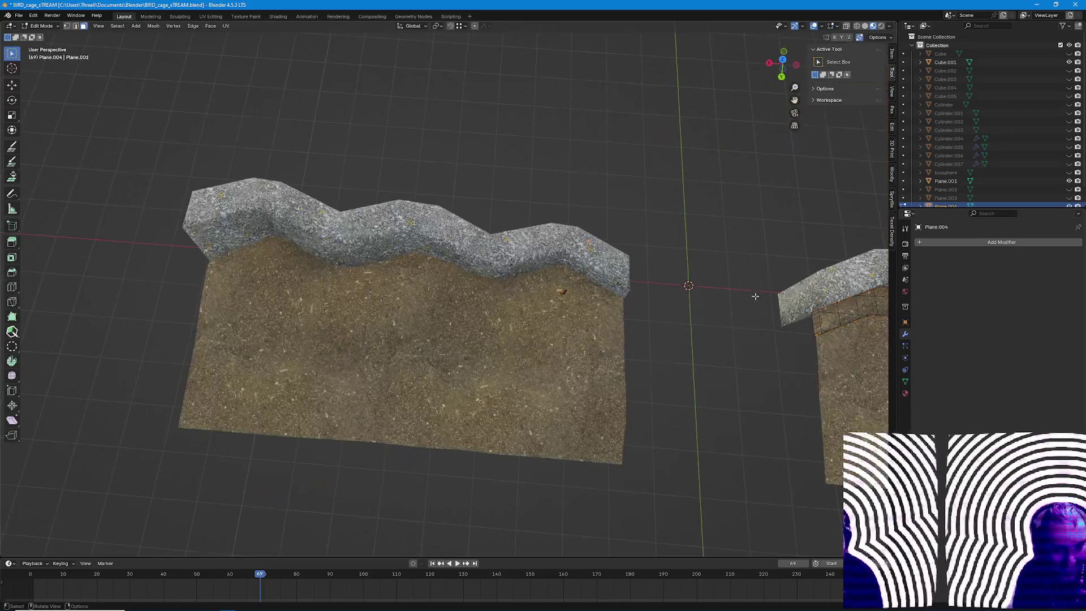
right_click(690, 359)
key("Escape")
right_click(653, 356)
key("Escape")
key("Tab")
mouse_move(654, 357)
middle_mouse_down()
mouse_move(738, 439)
mouse_move(638, 386)
mouse_move(705, 463)
mouse_move(567, 463)
mouse_move(508, 438)
mouse_move(485, 406)
middle_mouse_up()
scroll(536, 452, "up", 3)
scroll(491, 399, "up", 4)
middle_click_drag(463, 449, 466, 455)
In edge mode, select the edge loop along the wooden strip and bring up edge operations.
key("Tab")
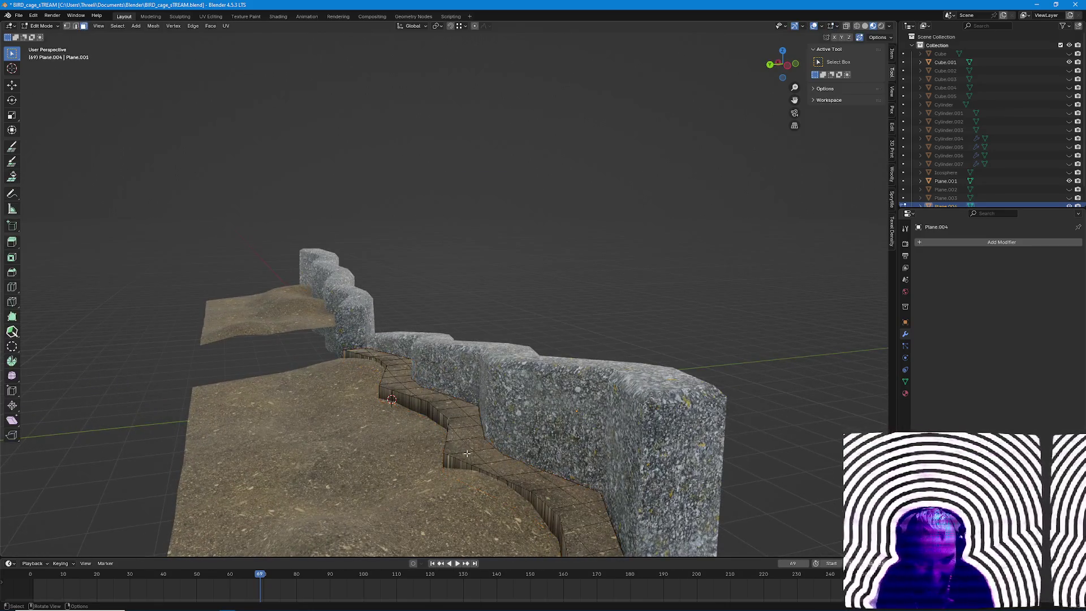
left_click(467, 462)
key("2")
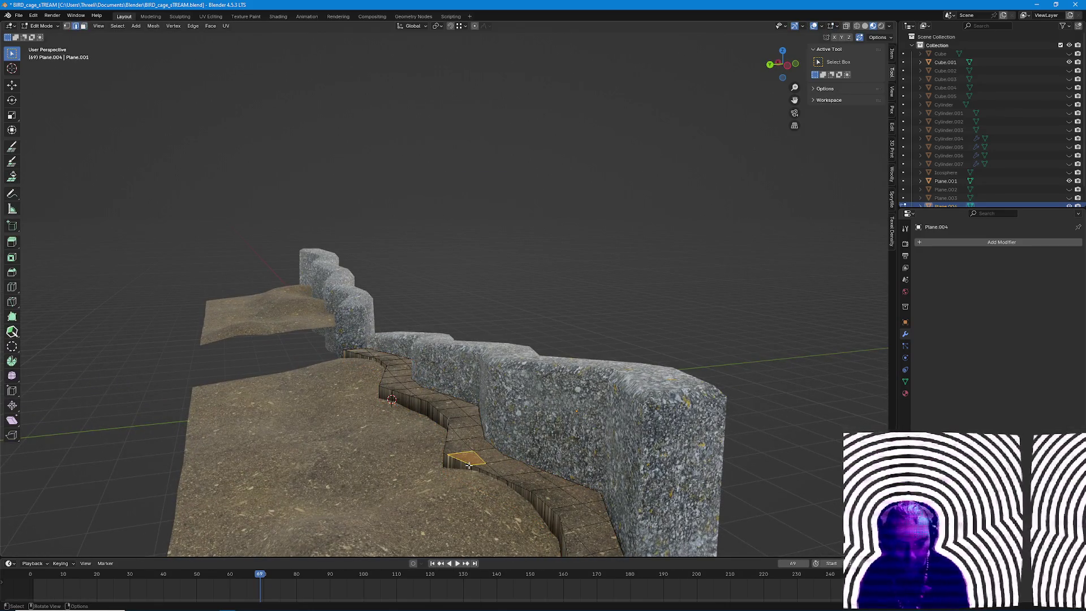
mouse_move(510, 491)
middle_mouse_down()
mouse_move(542, 475)
mouse_move(567, 513)
middle_mouse_up()
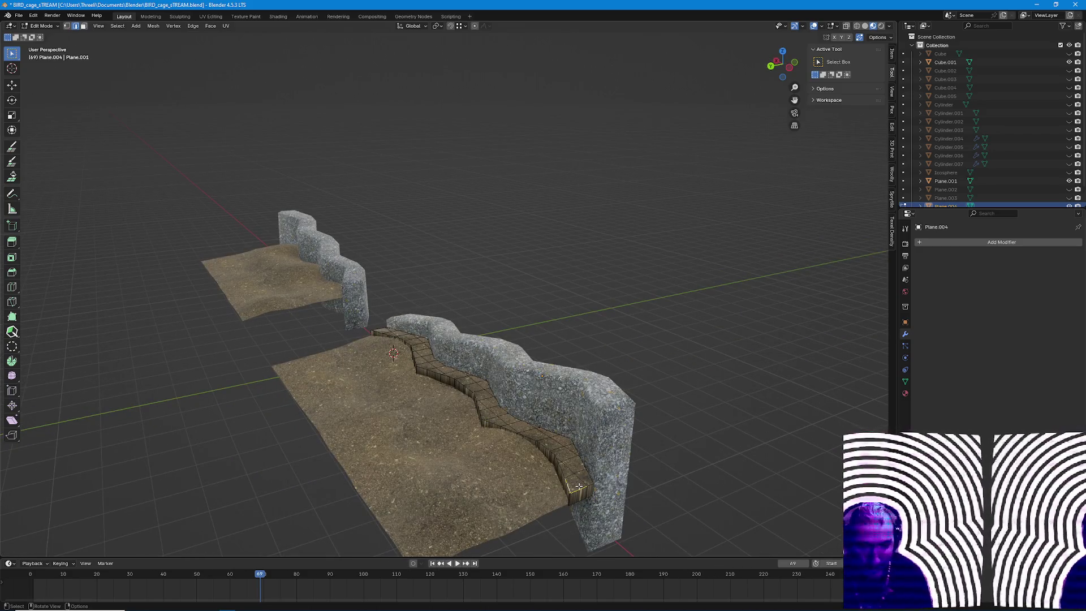
left_click(578, 486, "alt")
right_click(578, 487)
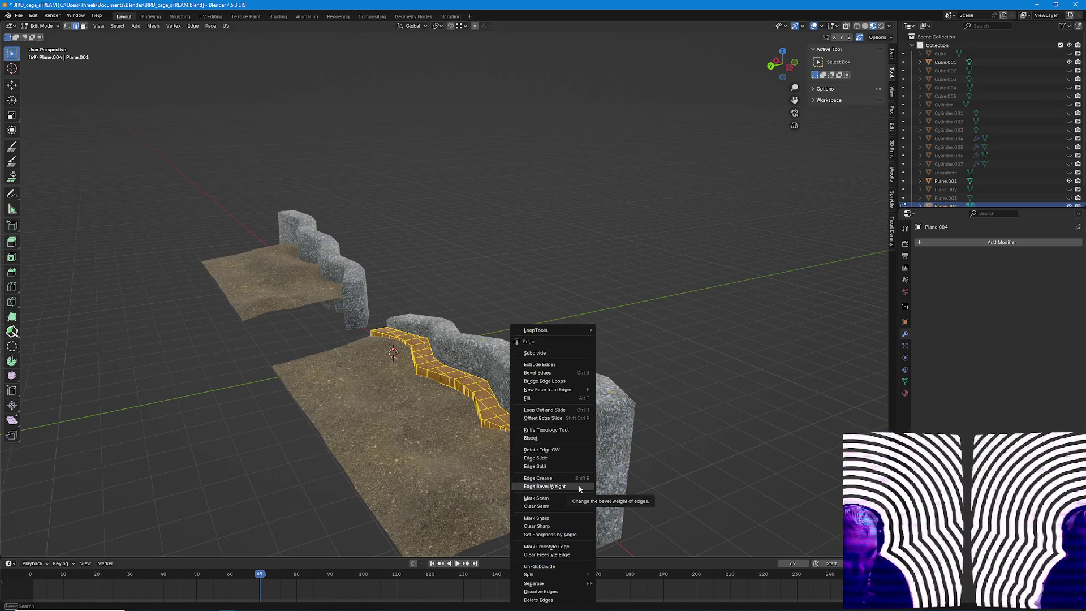
In face mode, select the small face beside the wall and browse the mesh editing menus.
left_click(579, 486)
scroll(492, 448, "up", 5)
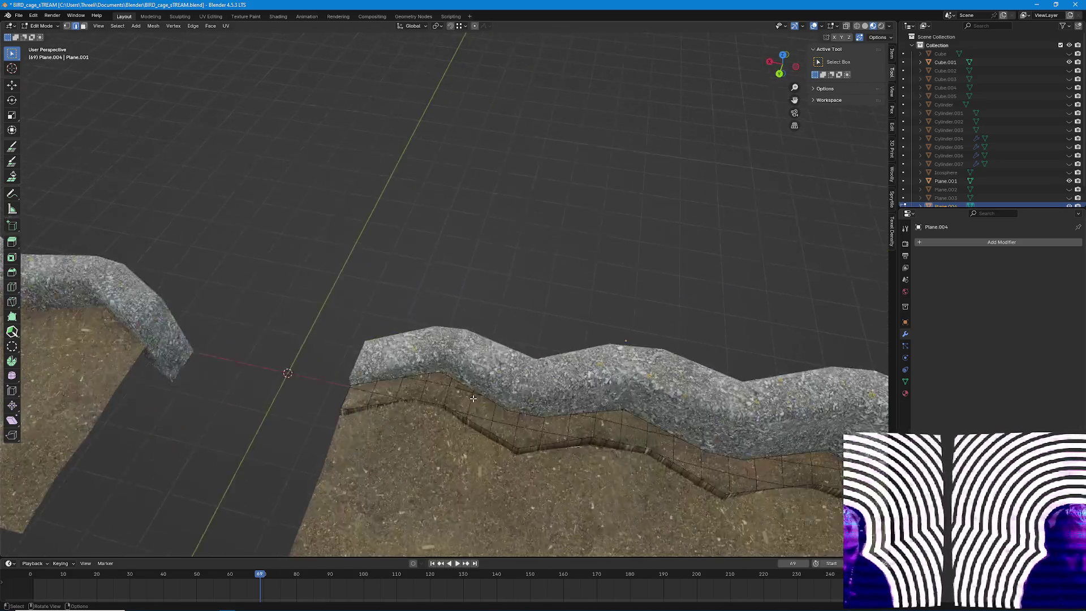
key("3")
left_click(365, 412)
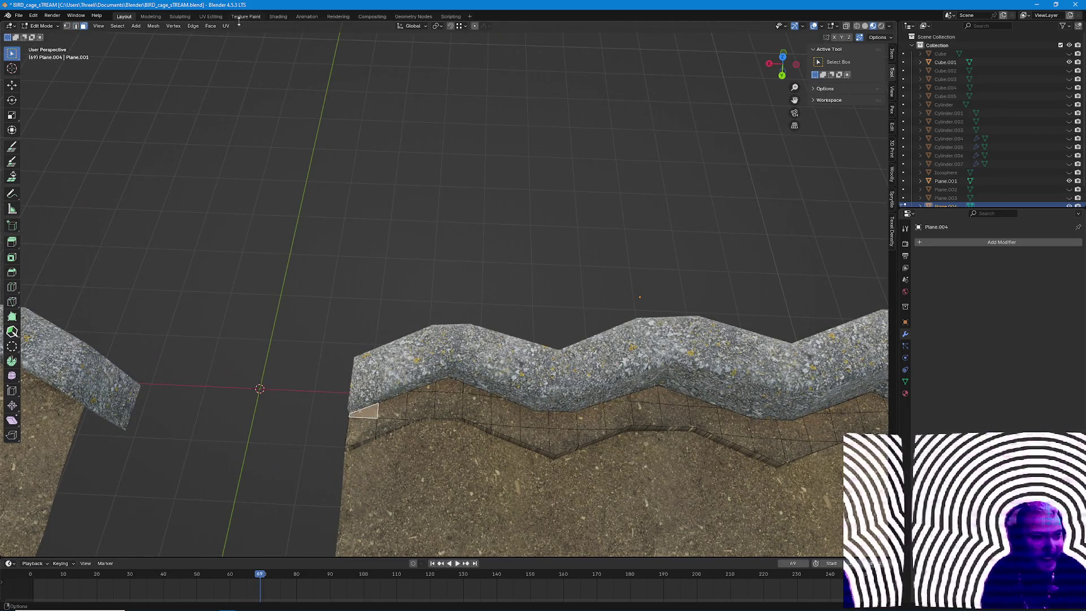
left_click(174, 26)
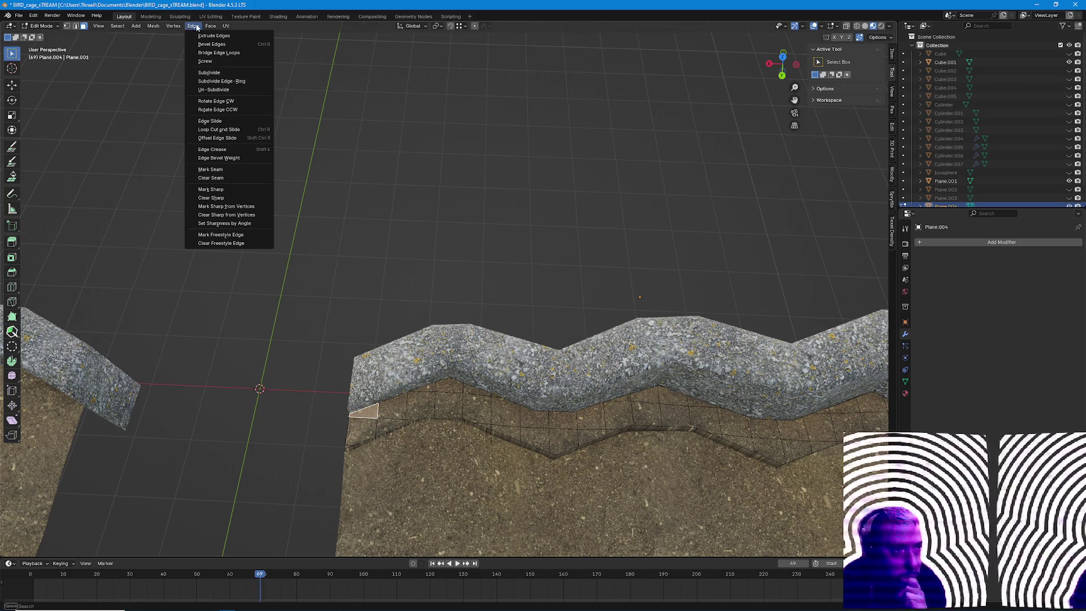
mouse_move(210, 26)
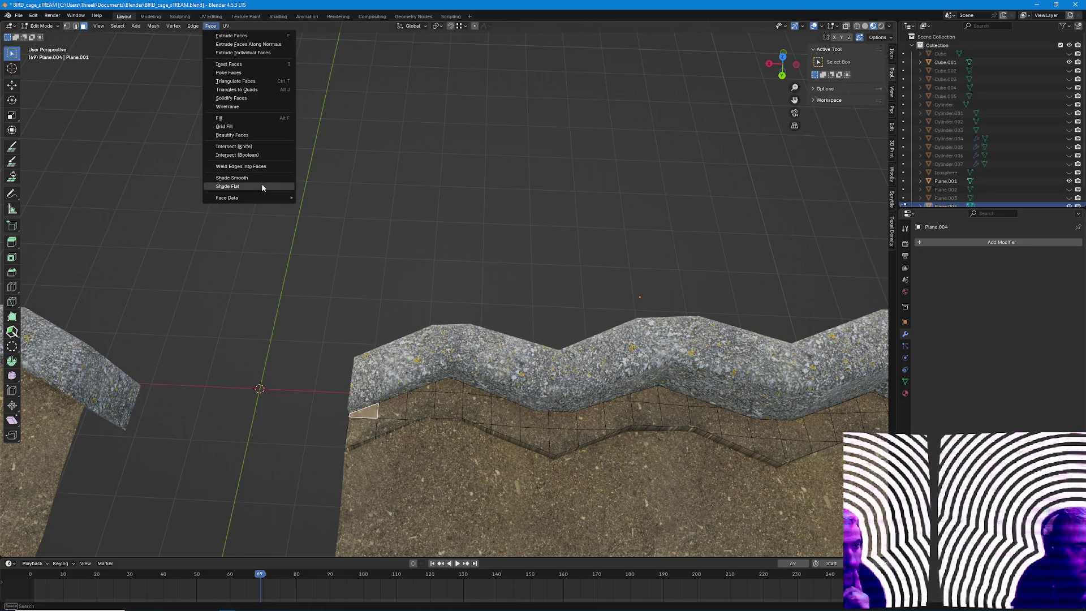
Select all faces coplanar with the small face via Select Similar.
left_click(259, 169)
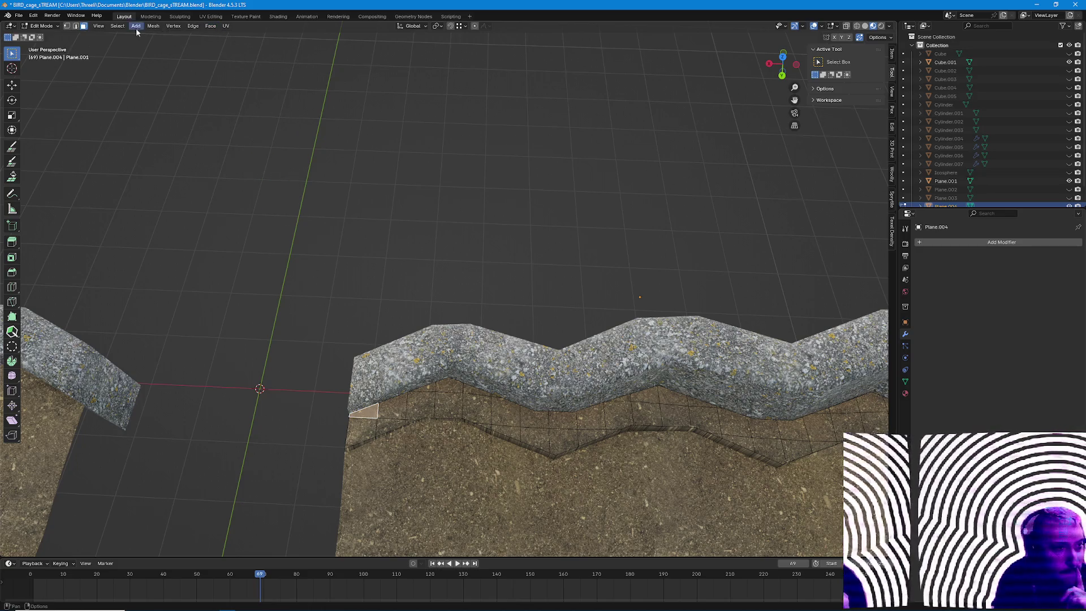
left_click(117, 26)
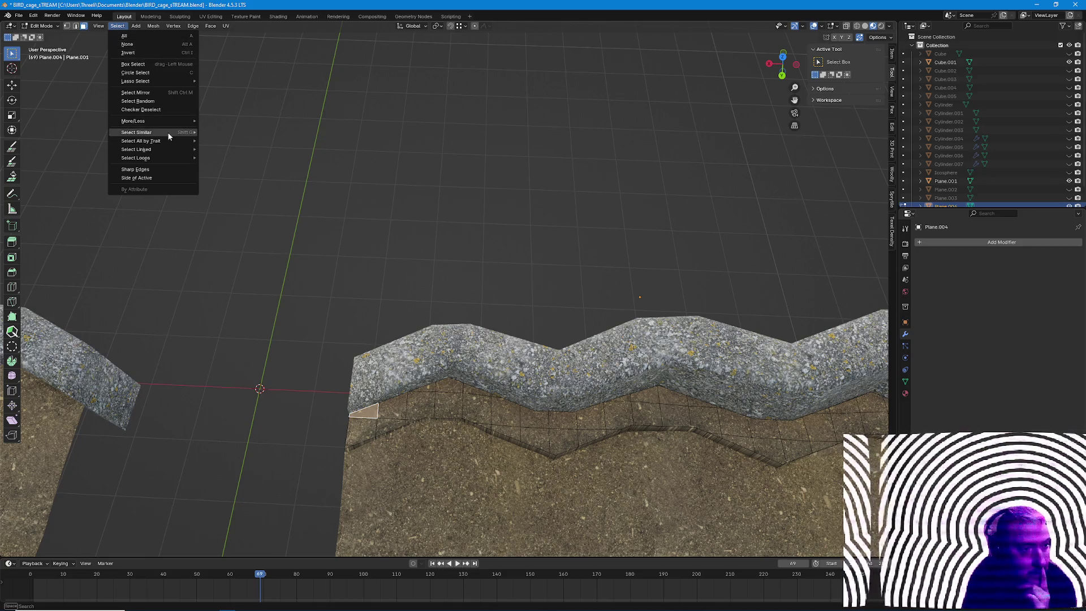
mouse_move(136, 133)
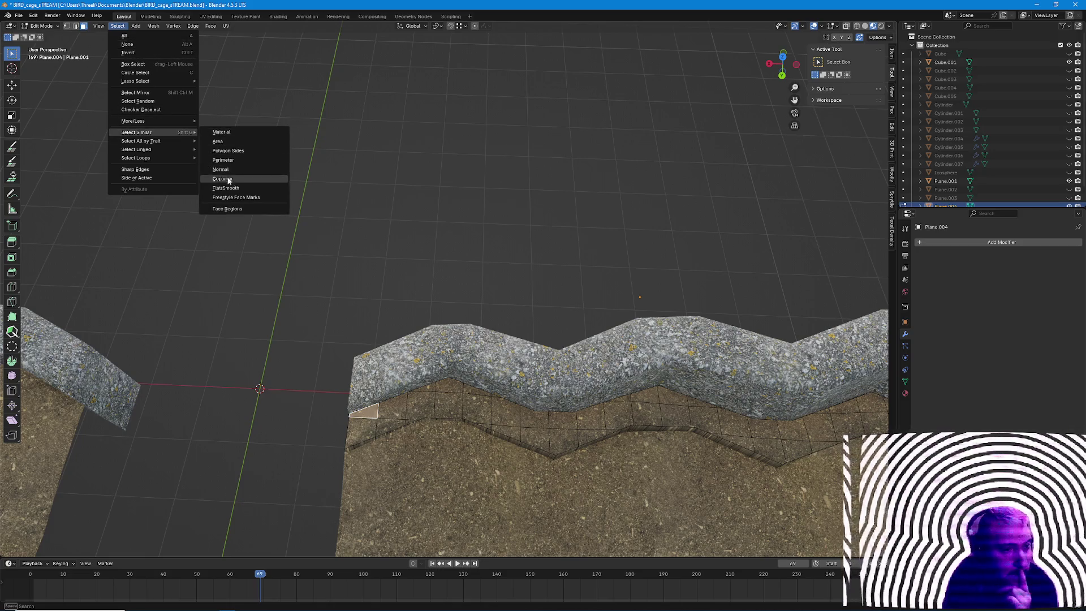
left_click(222, 178)
mouse_move(466, 340)
middle_mouse_down()
mouse_move(467, 229)
mouse_move(483, 306)
mouse_move(455, 318)
middle_mouse_up()
From one top face of the strip, select every coplanar face across the ledge top.
left_click(437, 300)
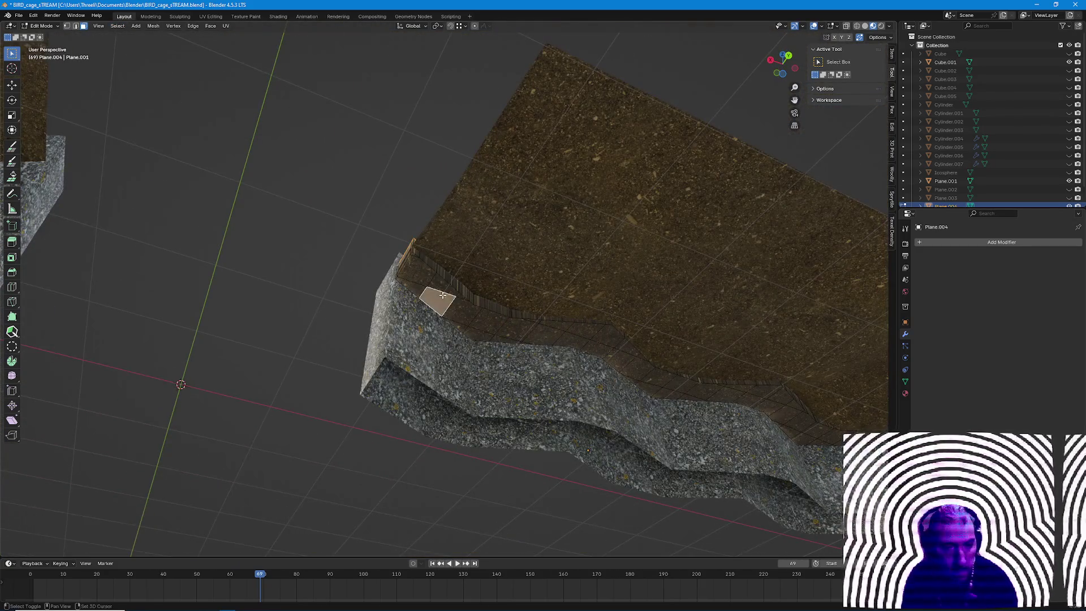
left_click(117, 26)
mouse_move(149, 132)
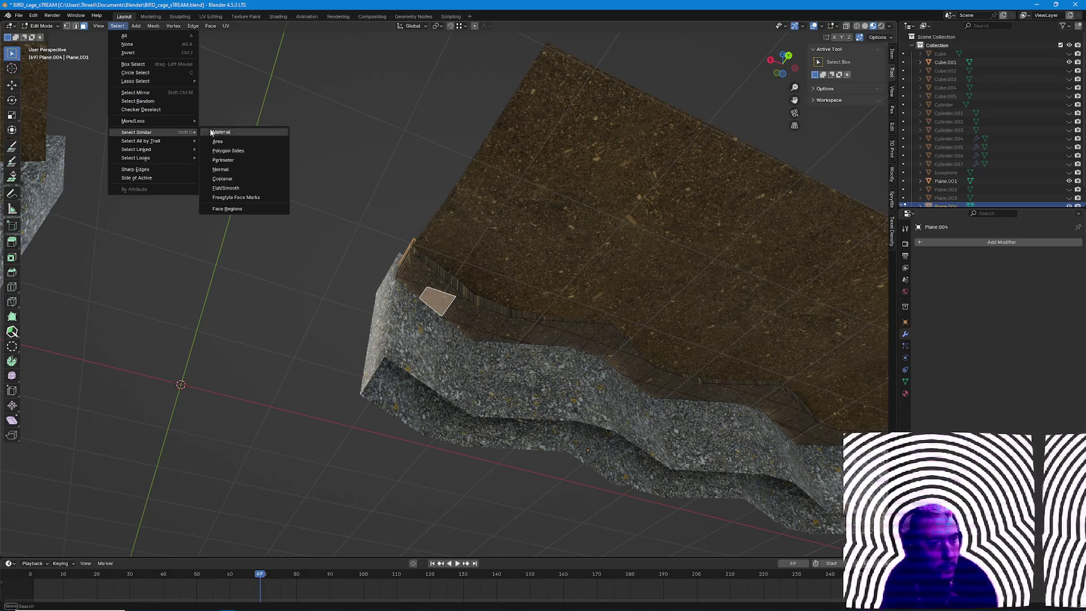
left_click(250, 178)
mouse_move(475, 231)
middle_mouse_down()
mouse_move(501, 277)
mouse_move(500, 305)
middle_mouse_up()
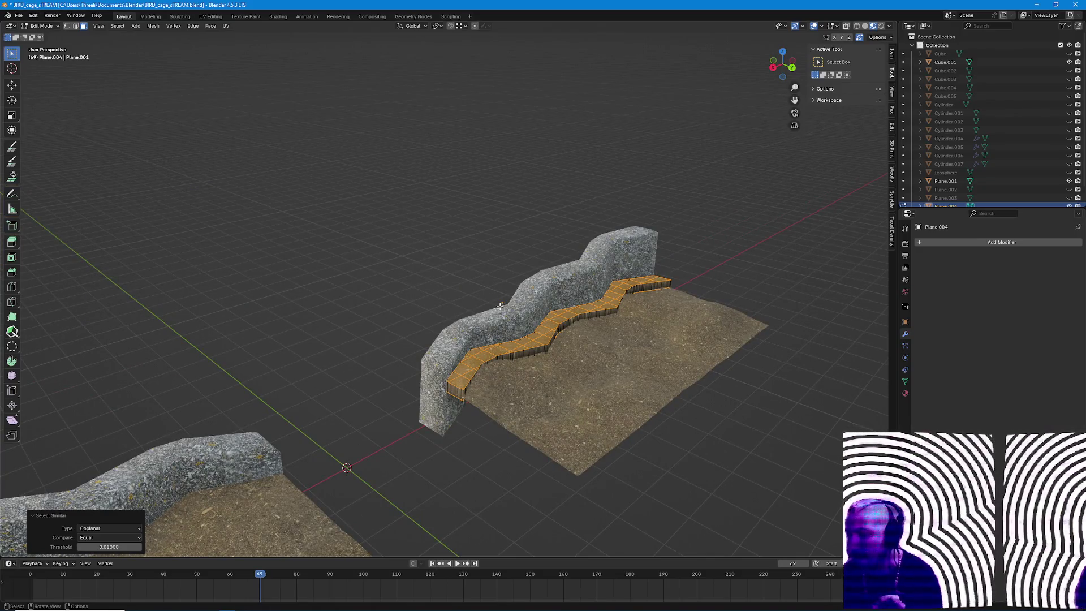
scroll(500, 306, "up", 3)
Delete the selected top faces, leaving only the wooden side walls.
mouse_move(500, 305)
middle_mouse_down()
mouse_move(495, 318)
mouse_move(509, 323)
mouse_move(553, 311)
mouse_move(521, 316)
middle_mouse_up()
scroll(554, 310, "down", 4)
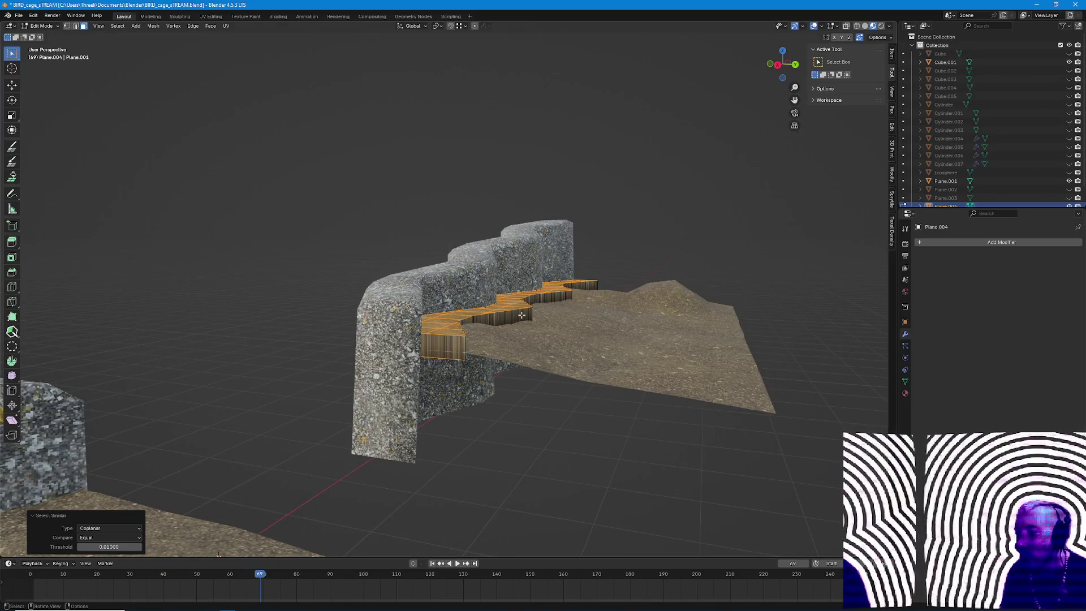
middle_click_drag(521, 316, 506, 339)
key("x")
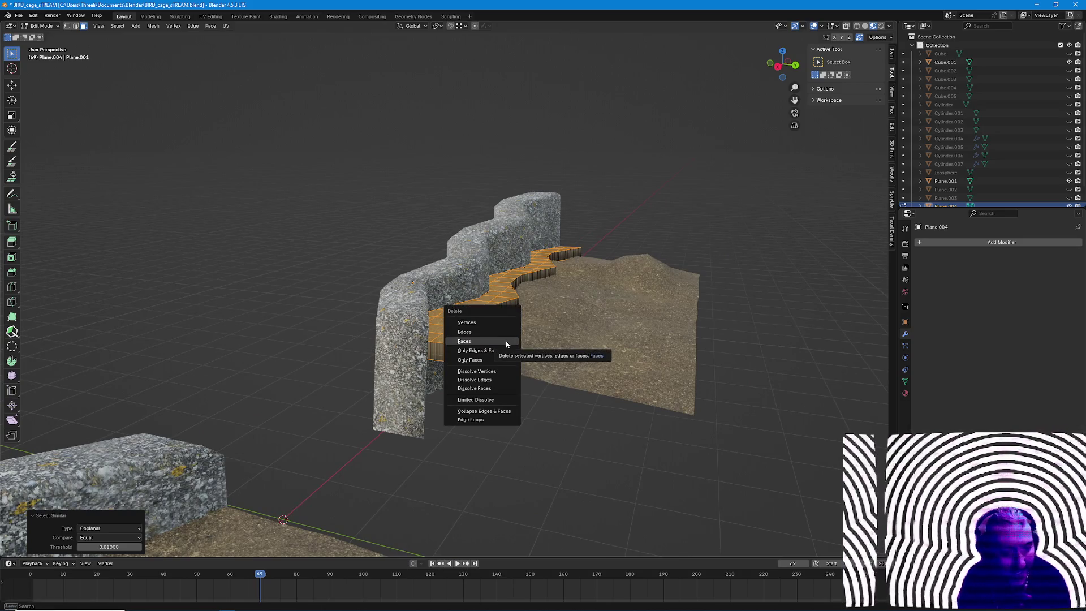
left_click(506, 342)
middle_click_drag(506, 344, 410, 373)
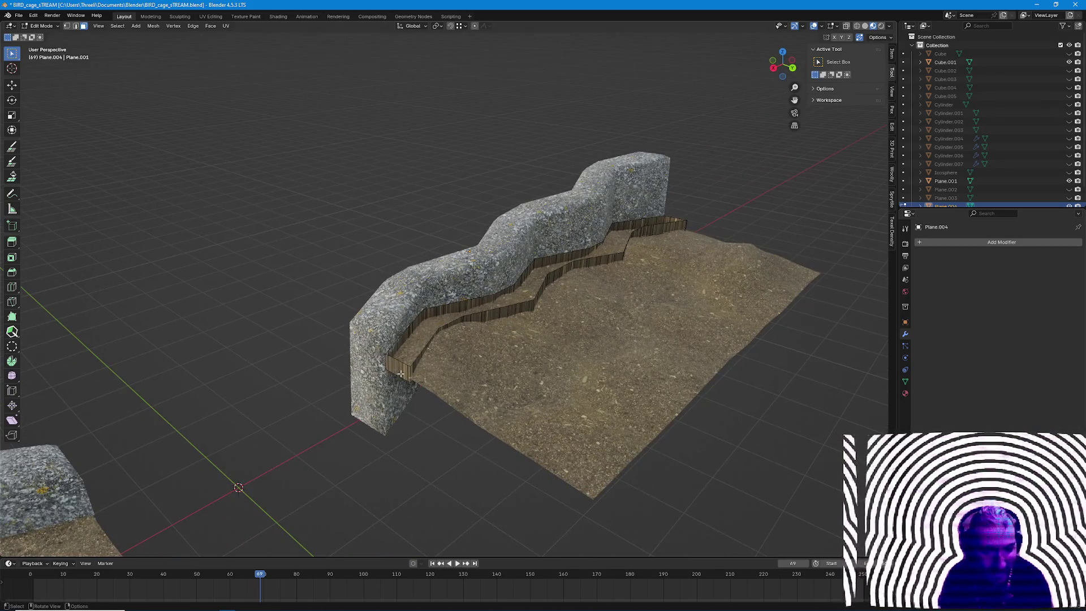
key("3")
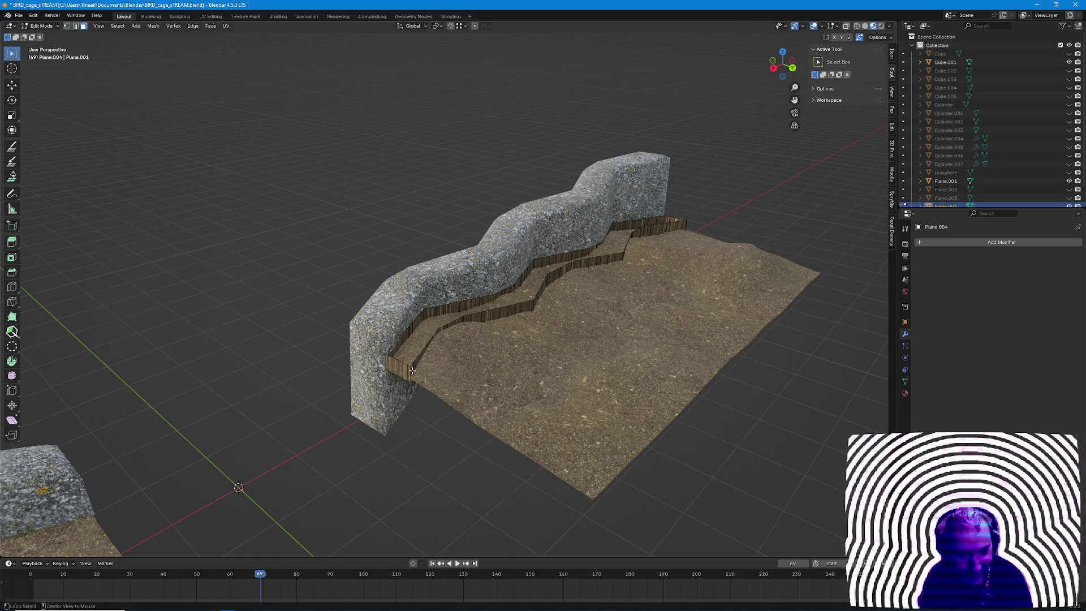
Select the run of fence faces along the strip and dissolve them into continuous pieces.
left_click(410, 373, "alt")
mouse_move(410, 373)
middle_mouse_down()
mouse_move(554, 381)
mouse_move(508, 373)
middle_mouse_up()
scroll(475, 373, "up", 4)
right_click(219, 348)
left_click(219, 348)
mouse_move(339, 365)
middle_mouse_down()
mouse_move(590, 367)
mouse_move(627, 462)
mouse_move(670, 382)
mouse_move(418, 458)
mouse_move(373, 408)
mouse_move(321, 375)
middle_mouse_up()
scroll(382, 371, "up", 3)
left_click(617, 373, "ctrl")
key("x")
left_click(683, 373, "ctrl")
right_click(321, 375)
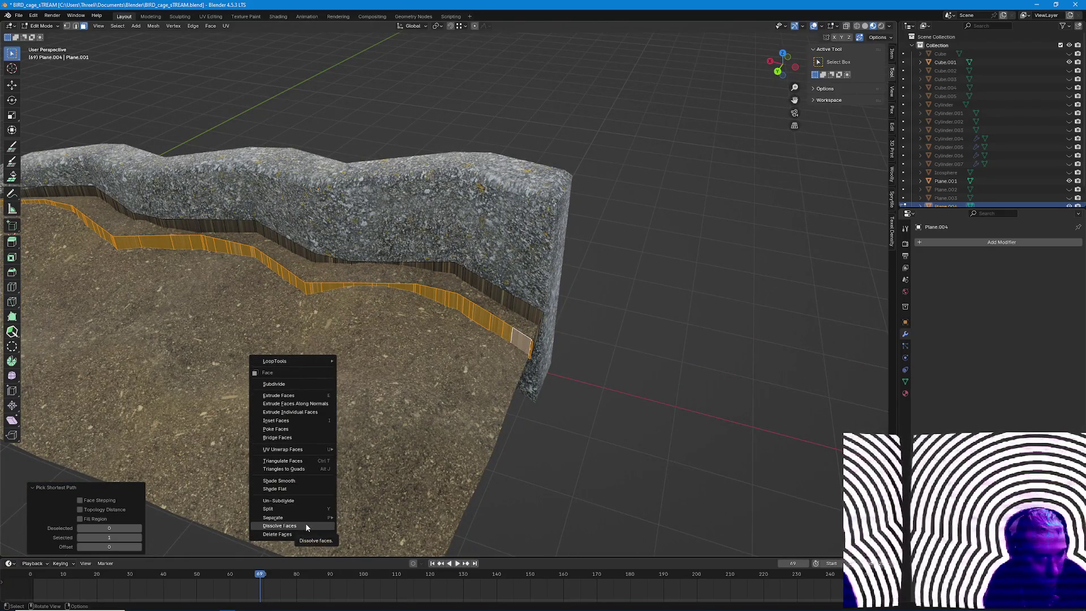
left_click(306, 525)
Select the linked strip faces and hide them, then pick one remaining face.
mouse_move(424, 441)
middle_mouse_down()
mouse_move(564, 420)
mouse_move(605, 367)
mouse_move(550, 399)
mouse_move(450, 333)
middle_mouse_up()
left_click(550, 400, "alt")
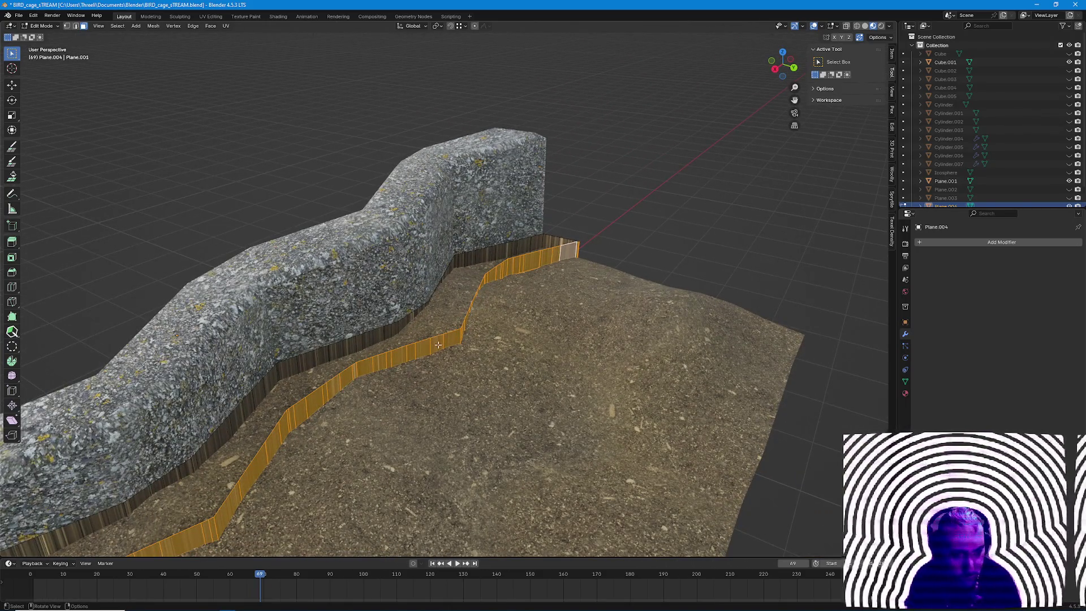
key("alt+a")
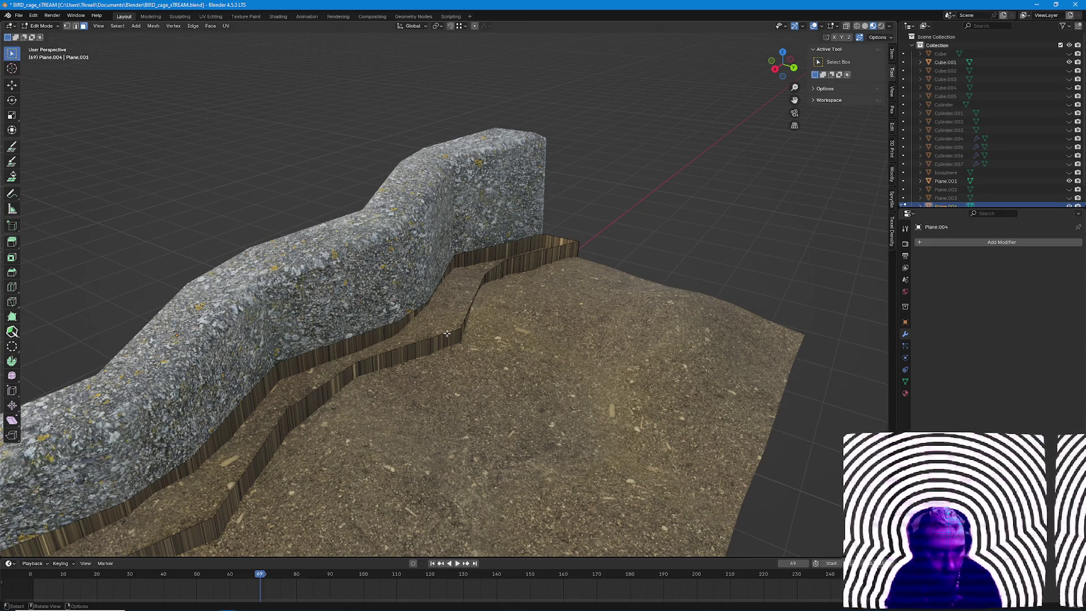
key("3")
key("l")
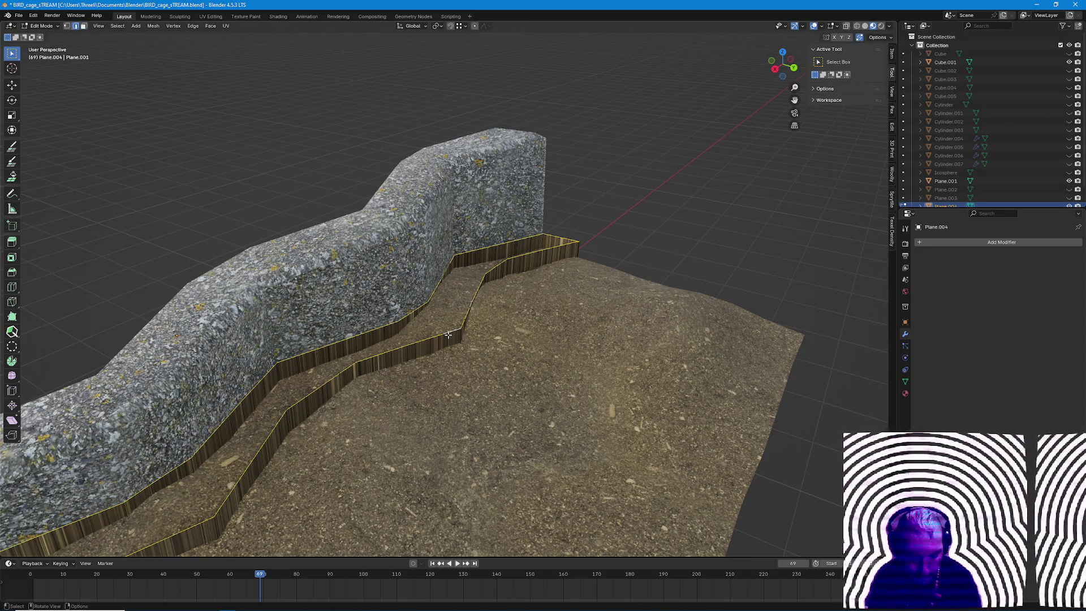
key("ctrl+l")
key("h")
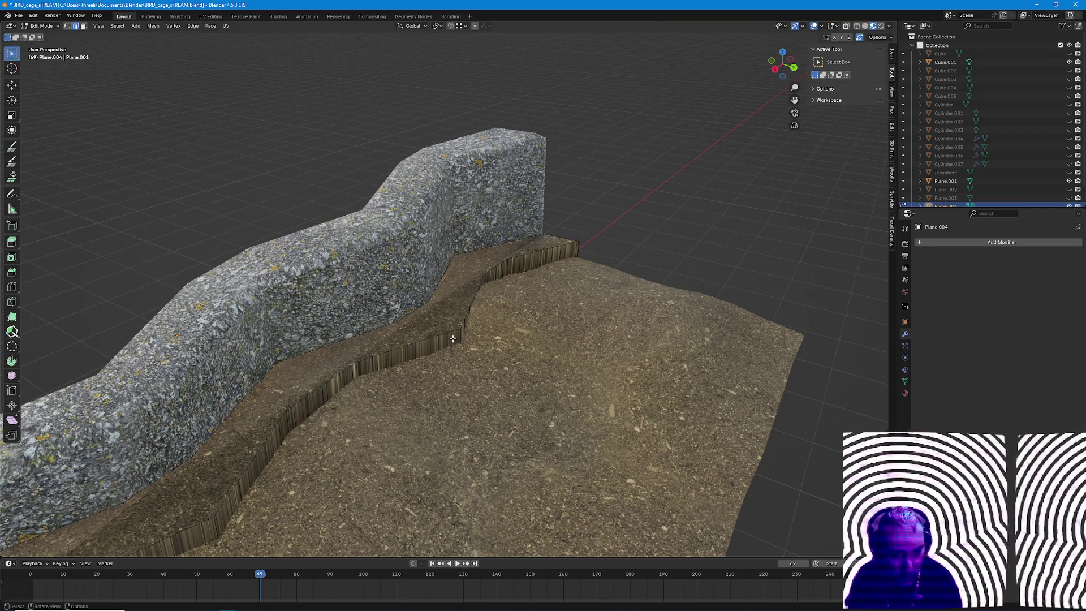
left_click(455, 341)
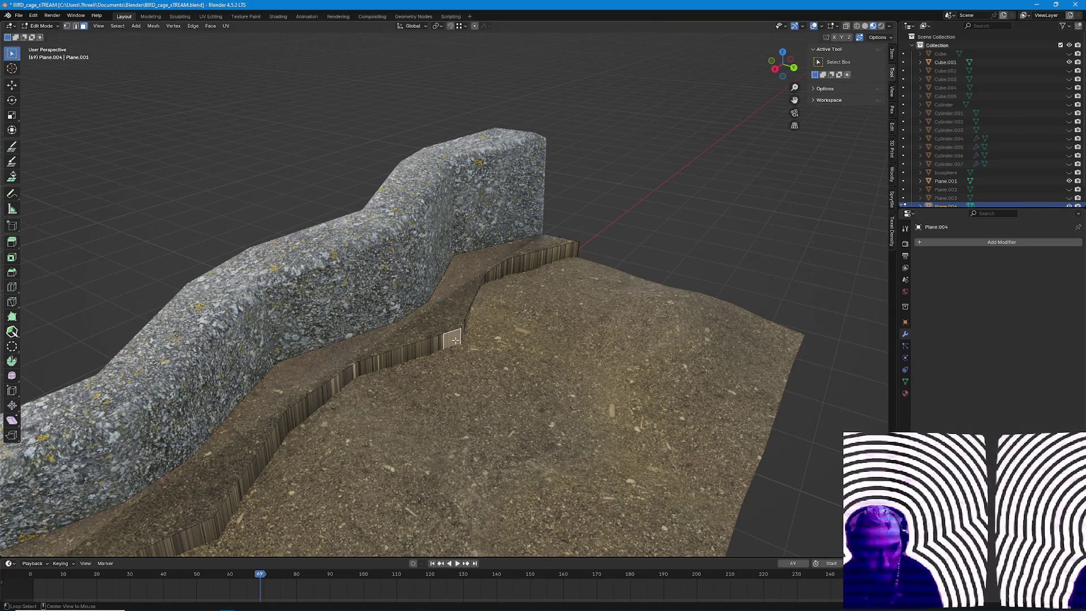
Fill a flat cap across the linked strip, then invert the selection and delete all remaining faces.
key("ctrl+l")
key("f")
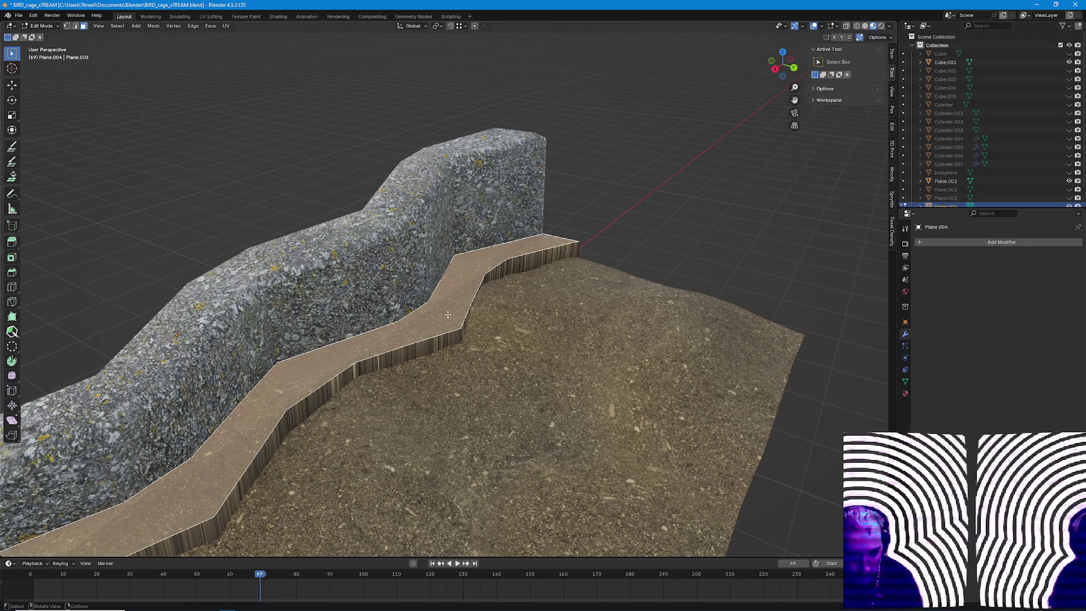
right_click(447, 313)
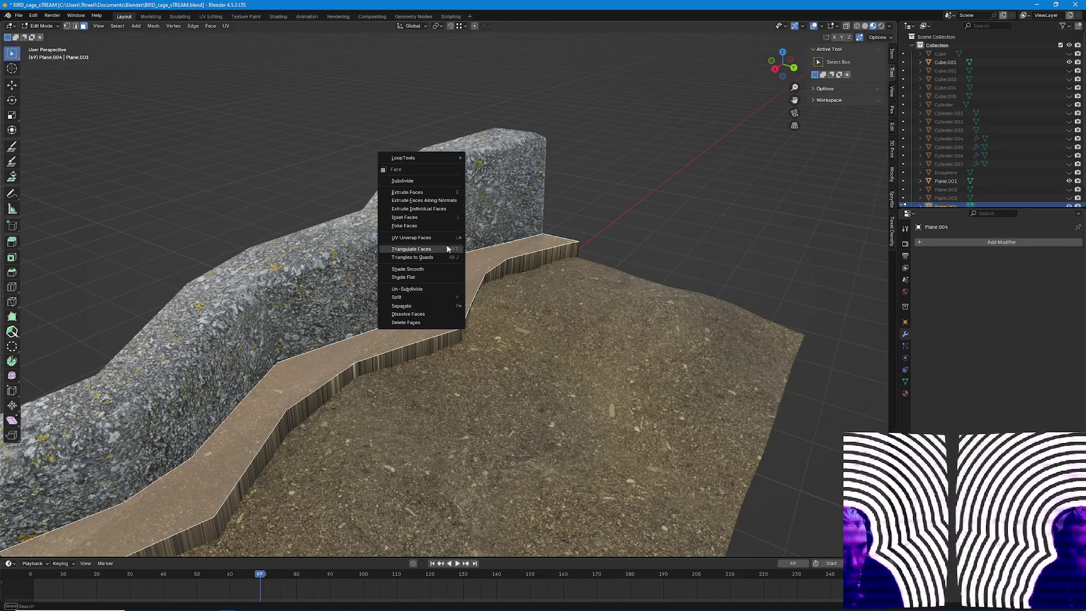
left_click(174, 26)
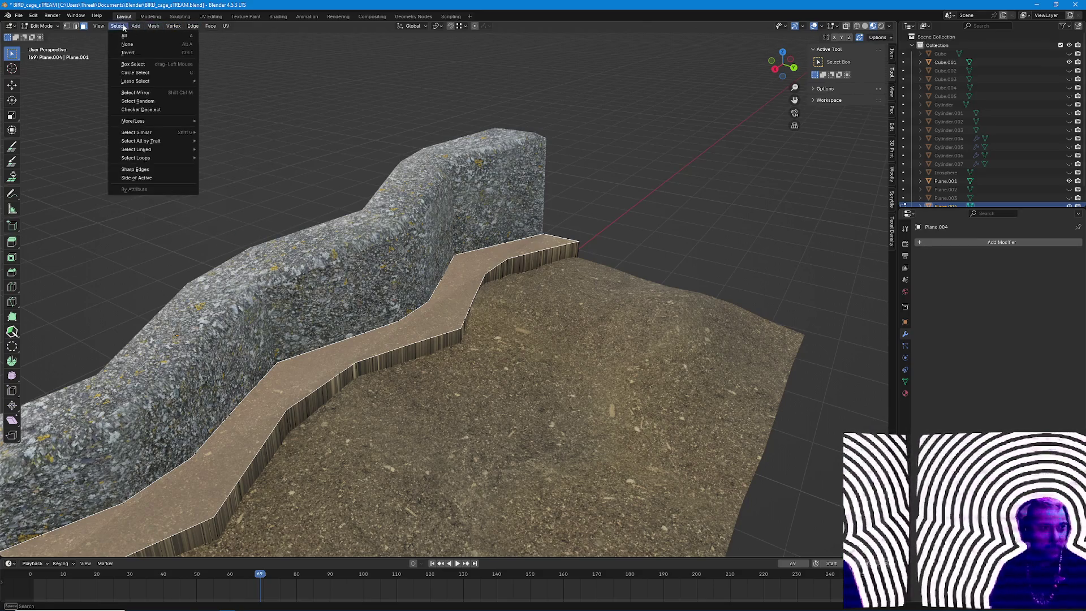
mouse_move(117, 25)
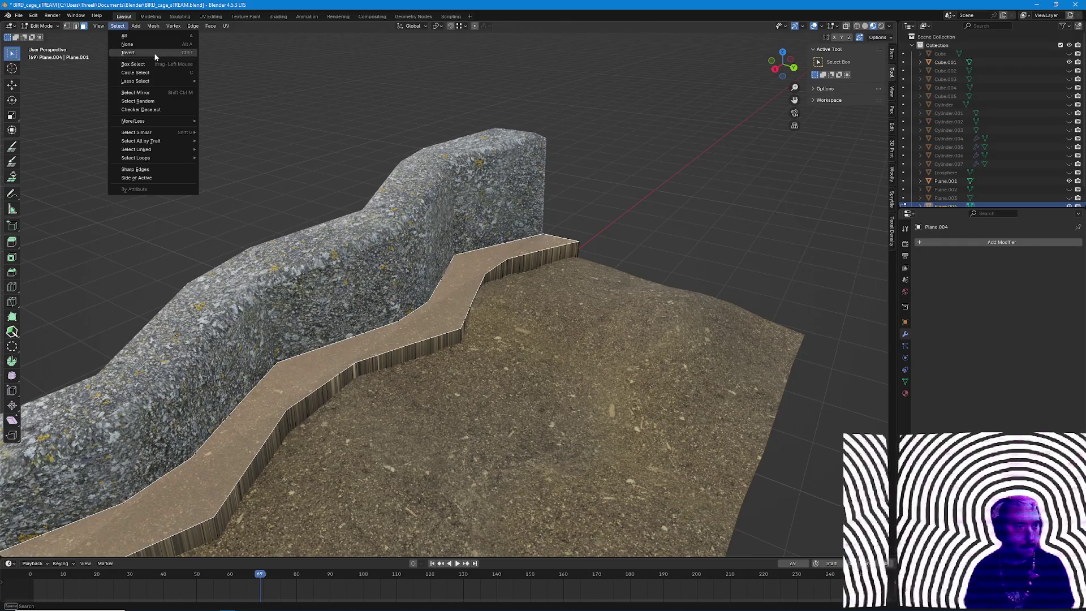
left_click(127, 52)
key("x")
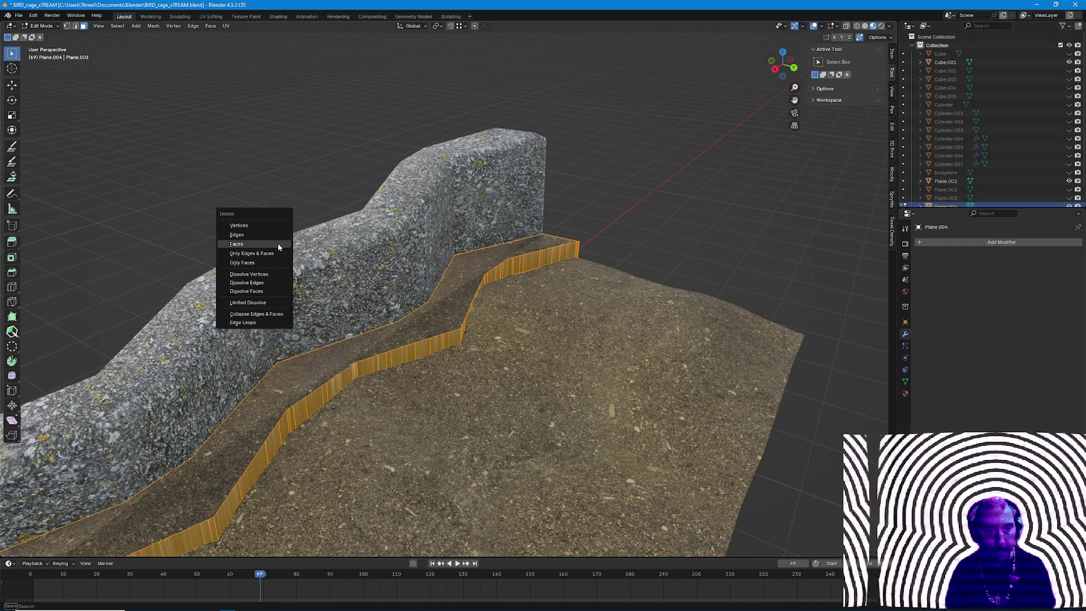
left_click(277, 244)
mouse_move(425, 255)
middle_mouse_down()
mouse_move(426, 299)
mouse_move(408, 339)
mouse_move(349, 379)
mouse_move(373, 464)
mouse_move(371, 445)
middle_mouse_up()
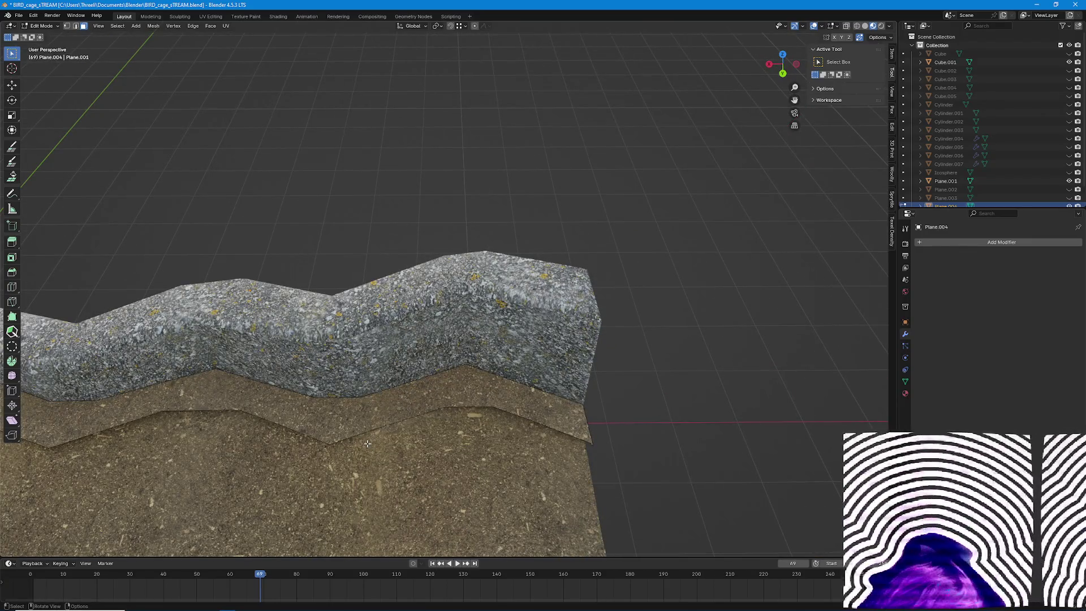
Loop-select the whole ledge strip of faces between the stone wall and the ground.
mouse_move(367, 443)
middle_mouse_down()
mouse_move(366, 327)
mouse_move(402, 307)
middle_mouse_up()
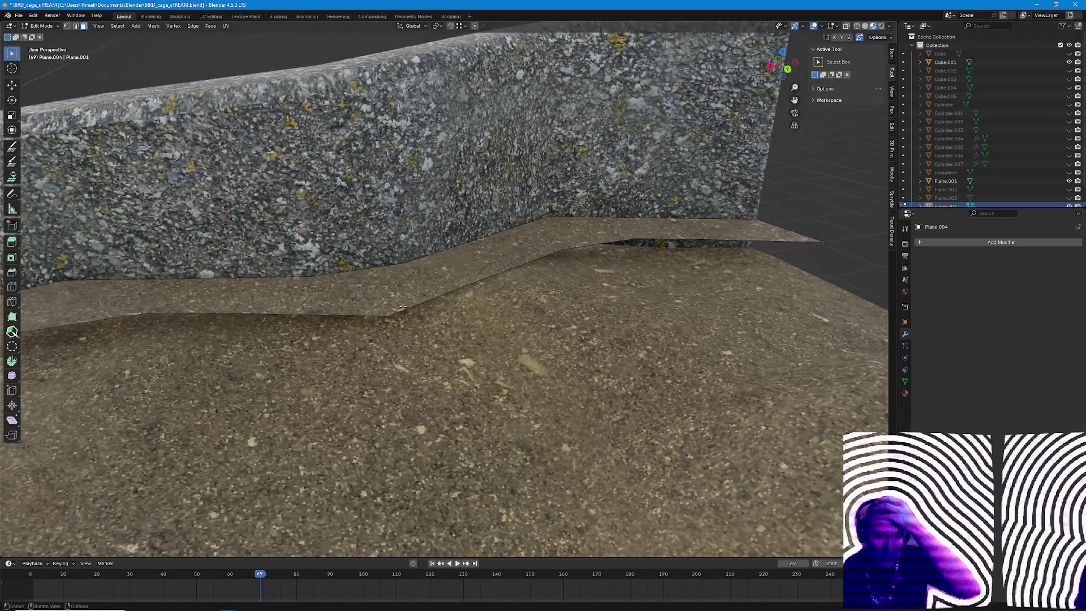
left_click(403, 303)
left_click(405, 303)
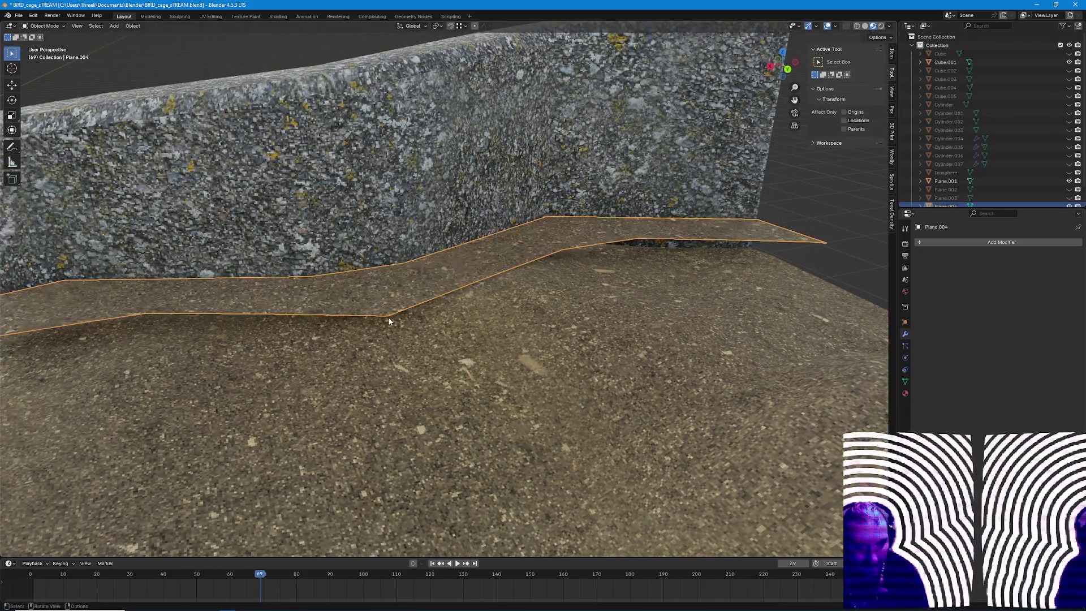
left_click(402, 319)
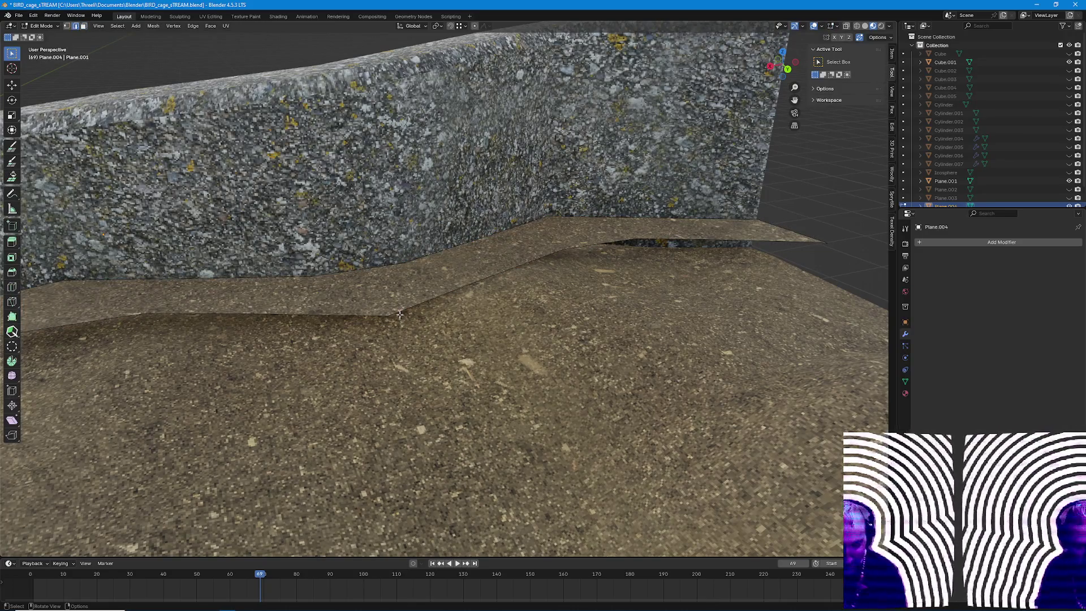
left_click(403, 310, "alt")
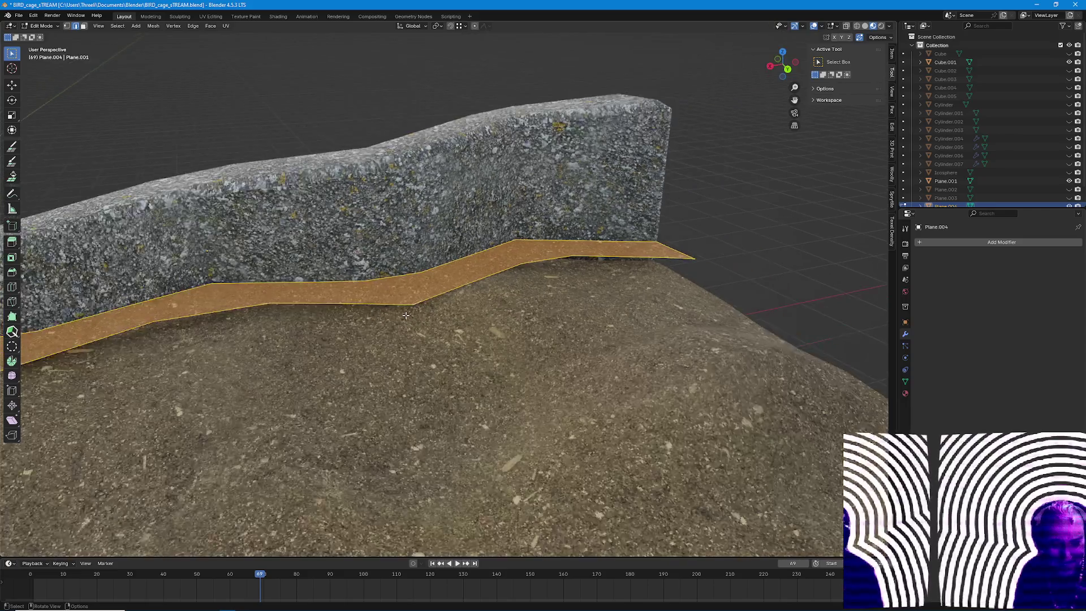
mouse_move(403, 308)
middle_mouse_down()
mouse_move(389, 356)
mouse_move(254, 399)
mouse_move(216, 430)
middle_mouse_up()
scroll(217, 430, "up", 2)
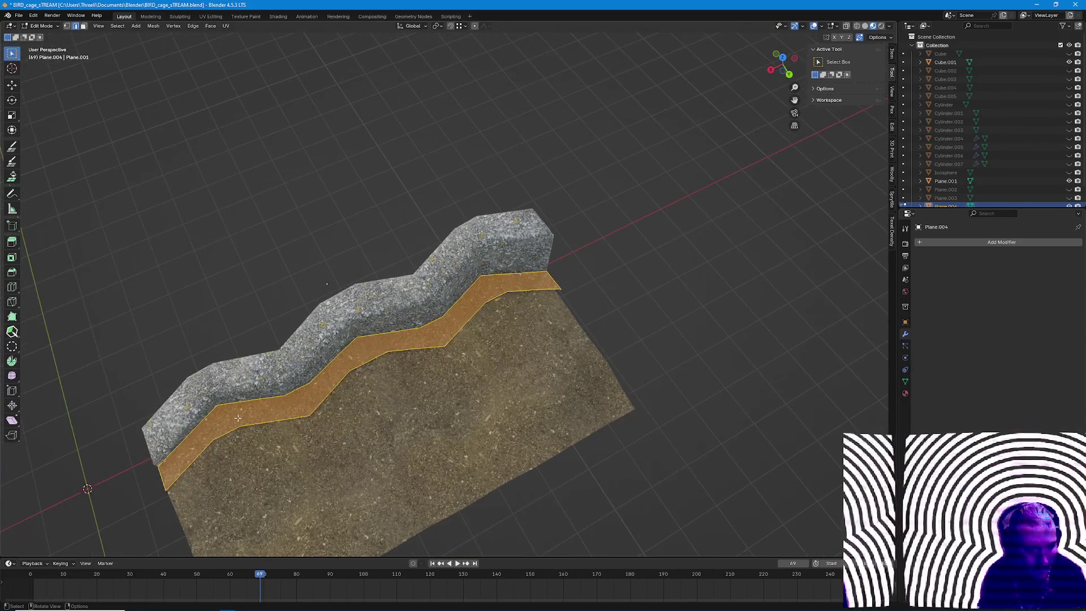
Check the ledge in Object Mode, then bring up the Delete menu and cancel it, leaving the mesh intact.
key("p")
left_click(246, 432)
key("Tab")
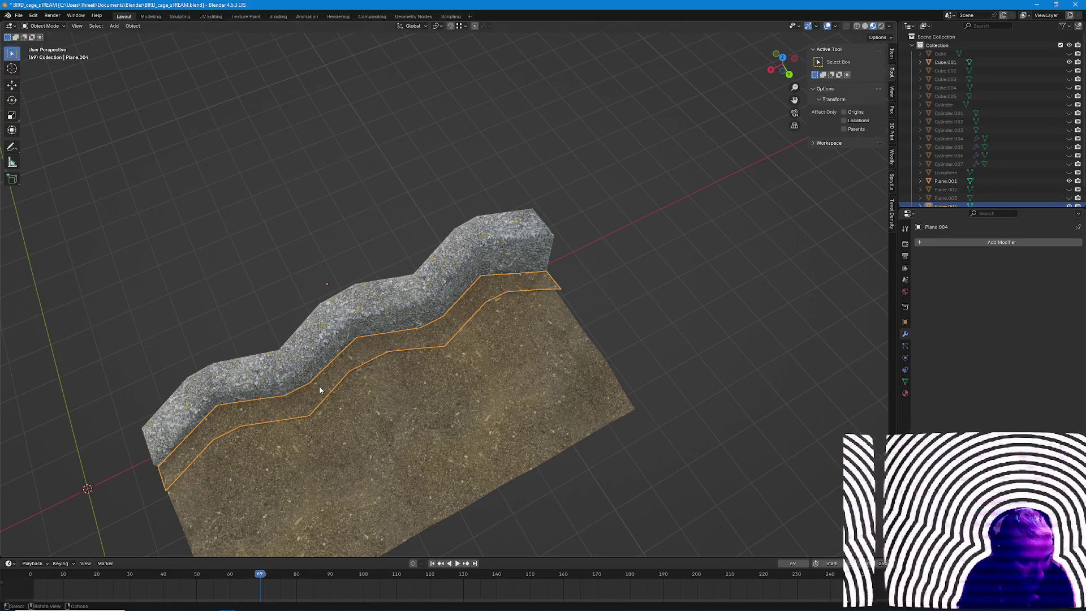
key("Tab")
key("x")
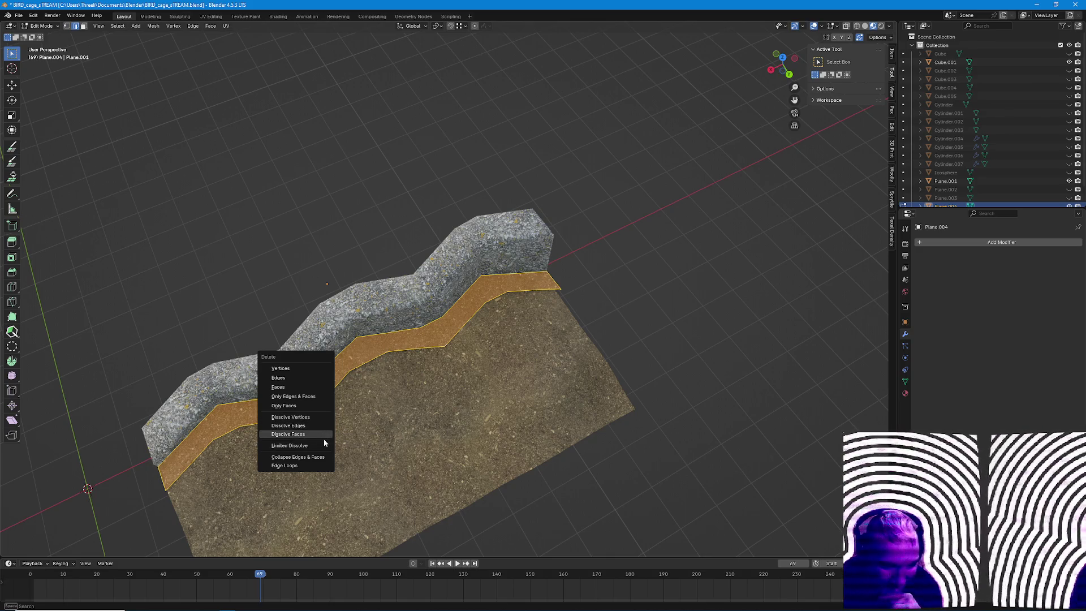
key("Escape")
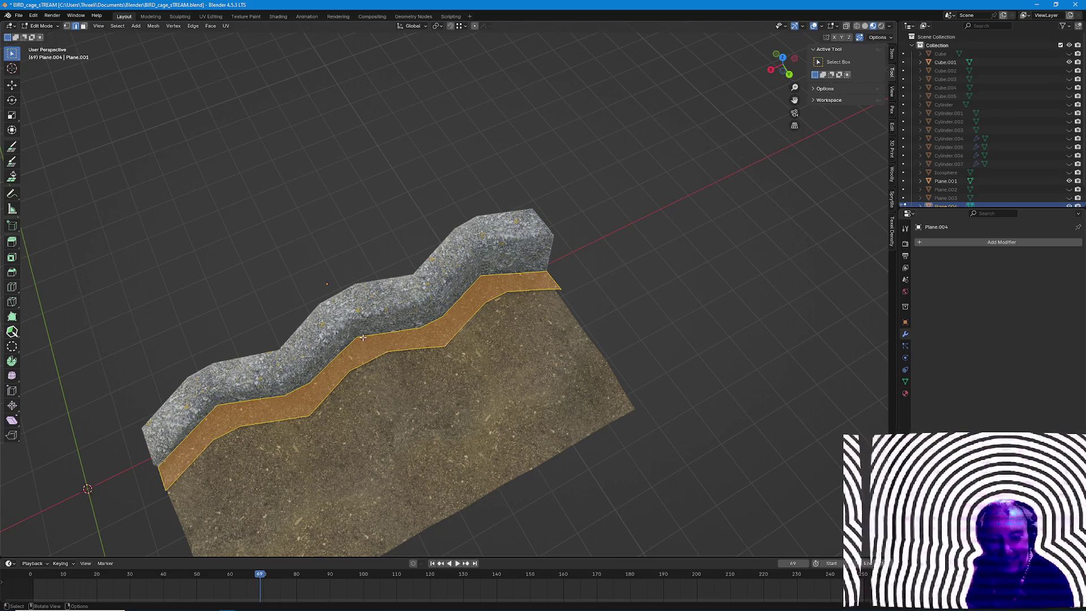
middle_click_drag(363, 340, 363, 281)
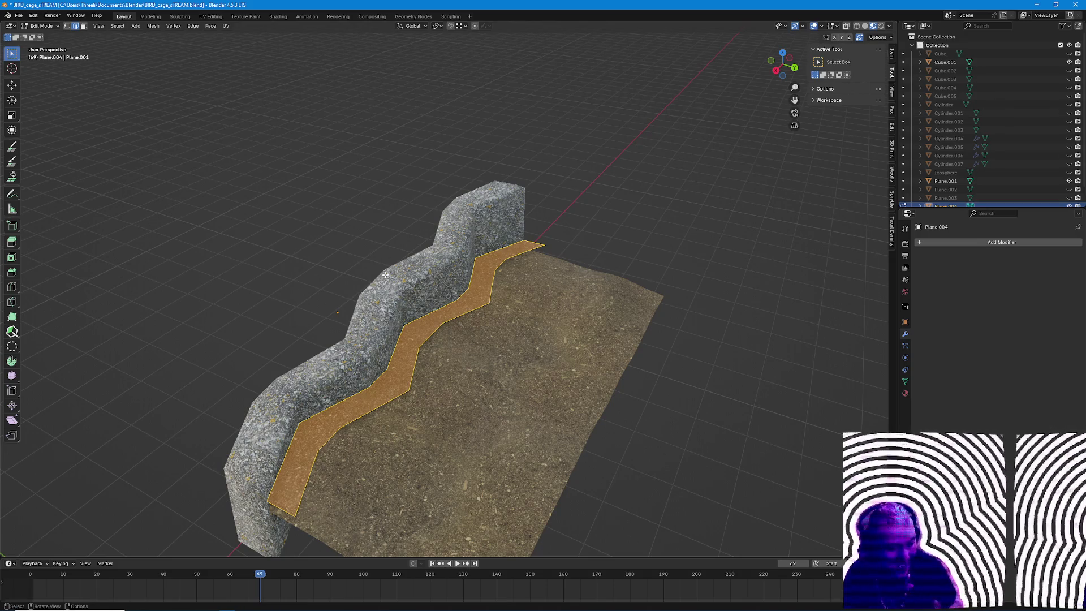
scroll(363, 280, "up", 3)
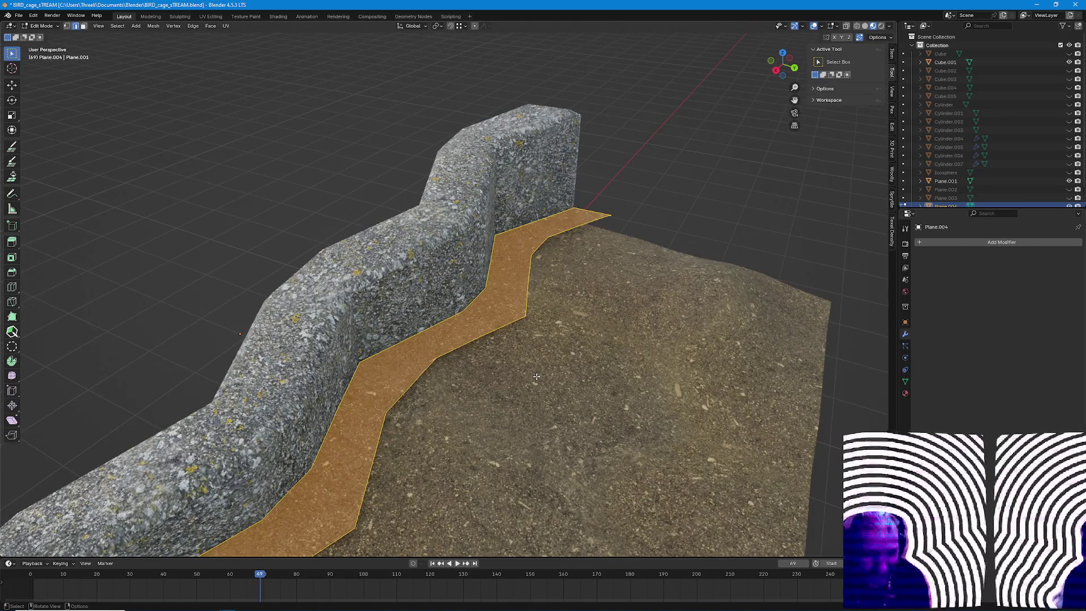
scroll(536, 376, "down", 4)
Orbit around the stone wall to a view looking along its length.
mouse_move(509, 356)
middle_mouse_down()
mouse_move(474, 365)
mouse_move(494, 376)
middle_mouse_up()
scroll(454, 370, "up", 4)
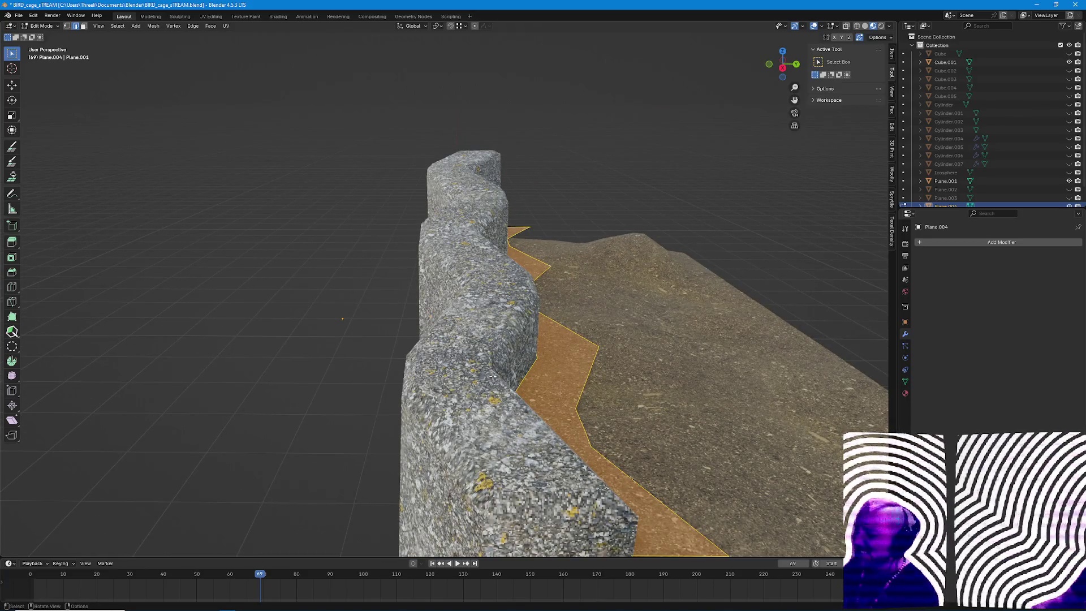
scroll(468, 300, "down", 4)
middle_click_drag(468, 299, 552, 391)
scroll(620, 430, "up", 4)
middle_click_drag(620, 429, 598, 424)
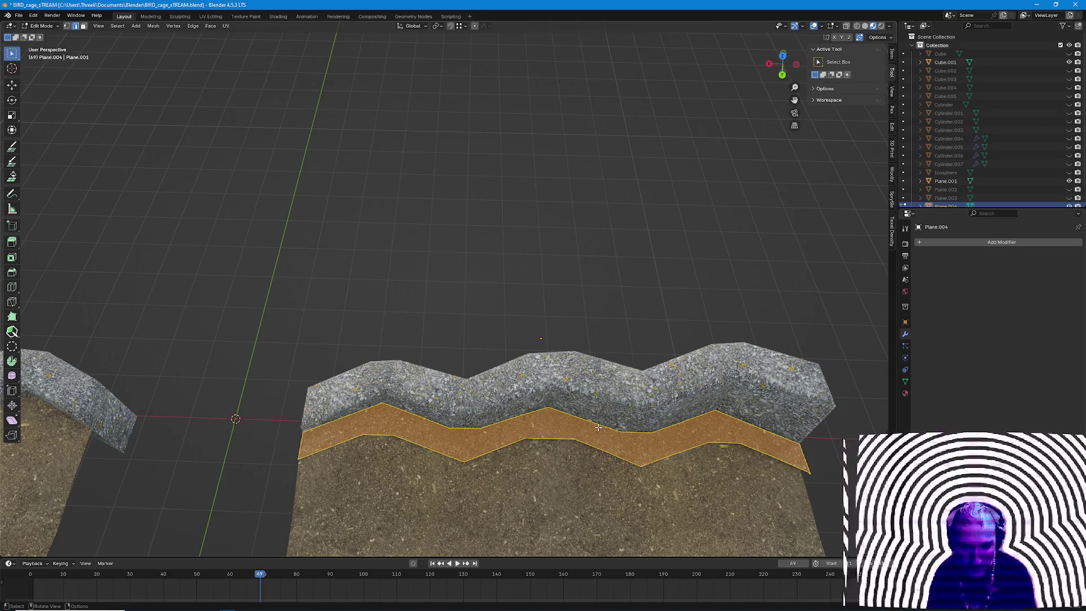
middle_click_drag(597, 429, 510, 382)
scroll(390, 403, "up", 3)
middle_click_drag(424, 356, 356, 373)
Hide the ground terrain and stone wall, leaving only the Plane.004 strip selected and viewed from above.
key("Tab")
left_click(178, 454)
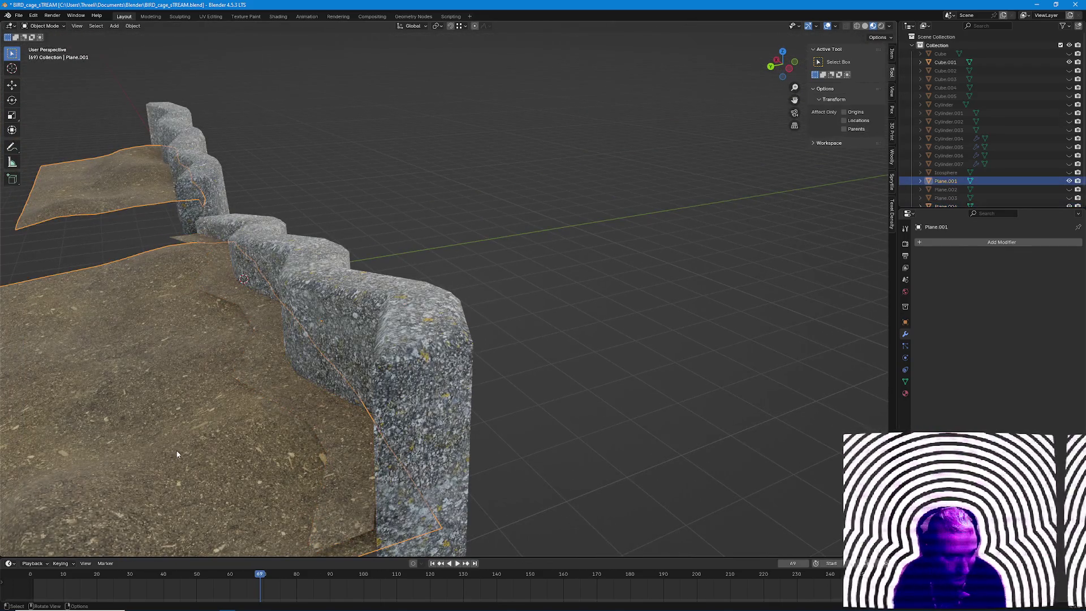
left_click(365, 337, "shift")
key("h")
left_click(328, 415)
key("Tab")
mouse_move(329, 415)
middle_mouse_down()
mouse_move(408, 357)
mouse_move(441, 306)
mouse_move(454, 254)
mouse_move(492, 288)
mouse_move(688, 338)
mouse_move(656, 278)
mouse_move(594, 306)
mouse_move(598, 289)
mouse_move(566, 349)
mouse_move(619, 312)
middle_mouse_up()
scroll(598, 288, "down", 3)
key("Tab")
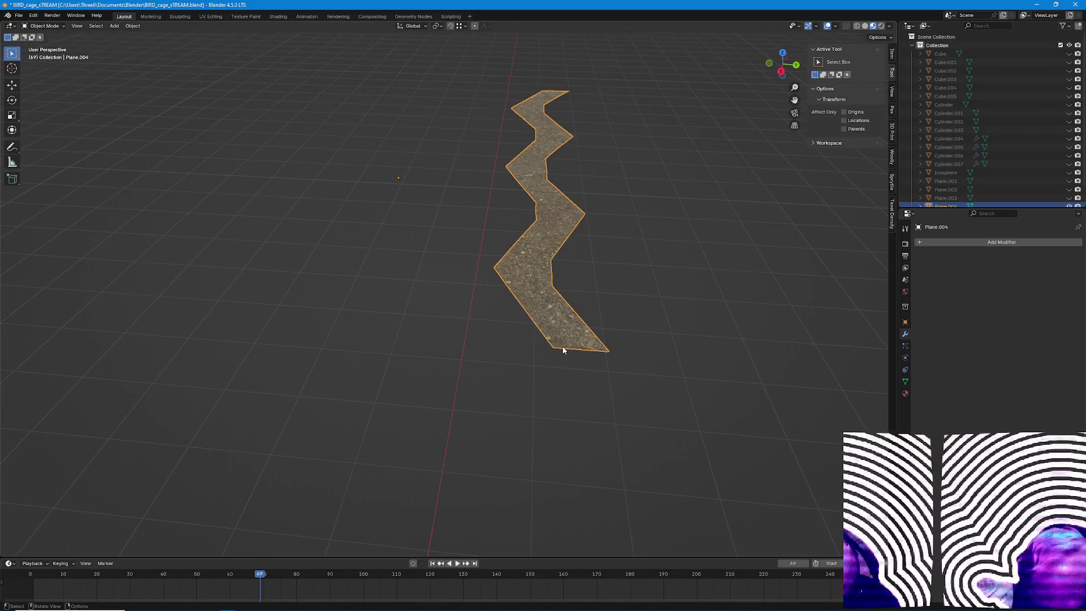
Toggle the strip between Edit and Object Mode, opening and dismissing its object context menu.
key("Tab")
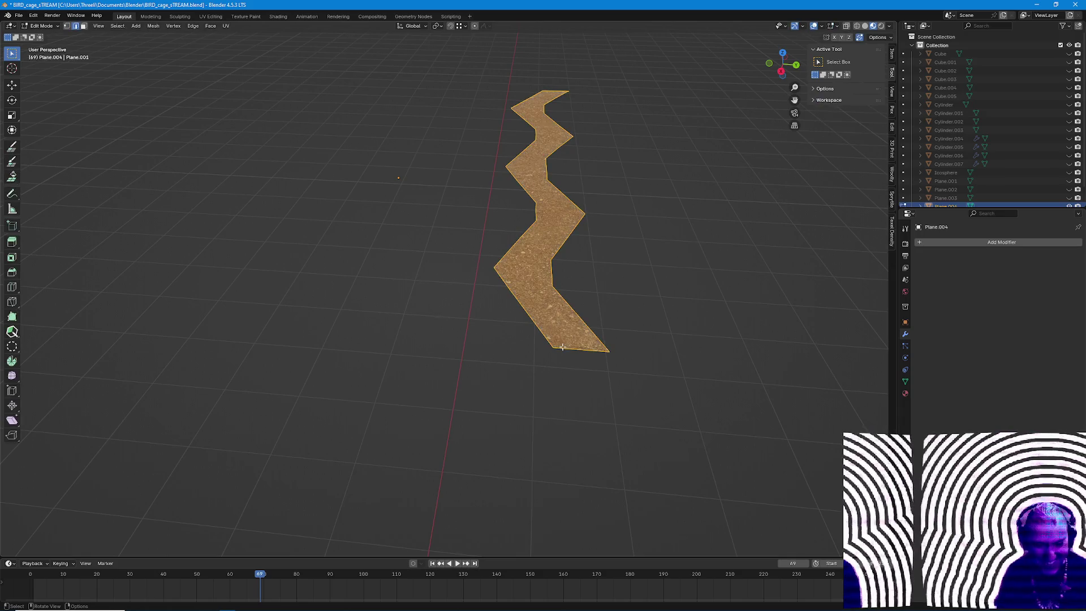
scroll(563, 339, "up", 3)
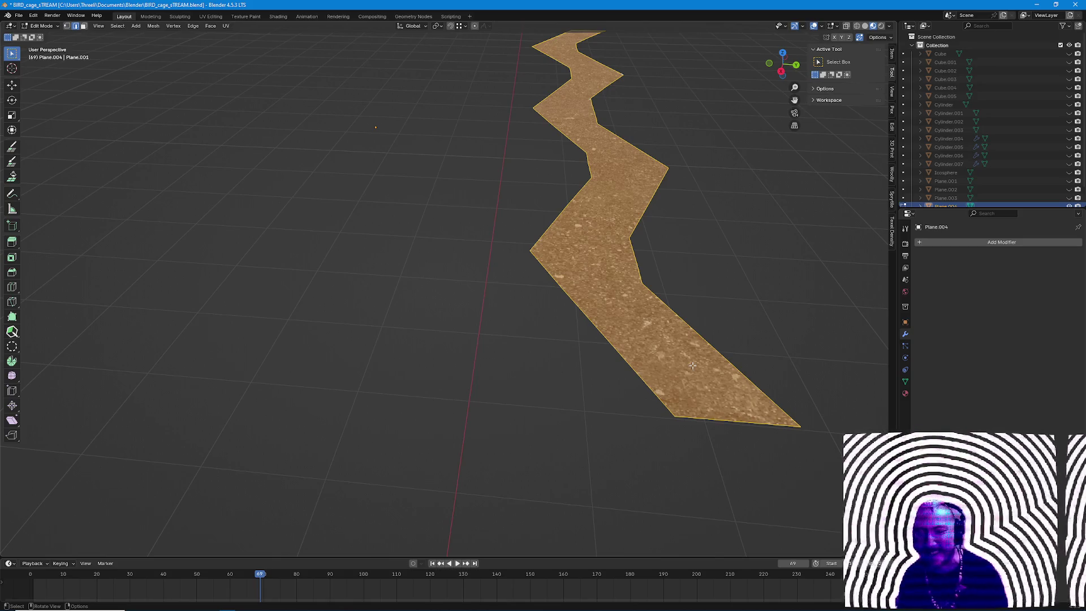
scroll(718, 405, "down", 2)
scroll(603, 408, "up", 5)
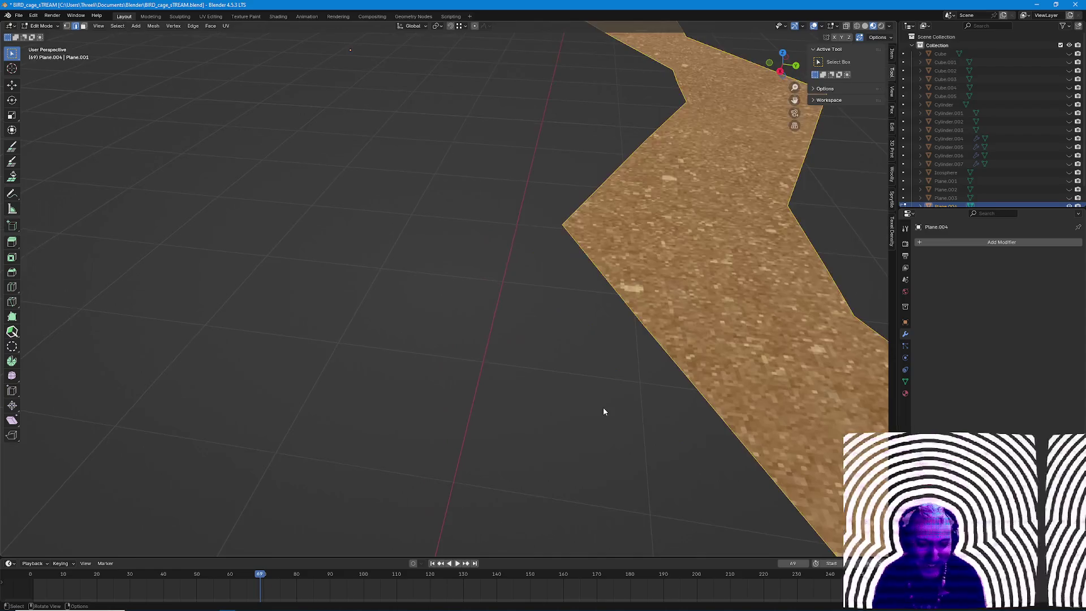
scroll(604, 407, "up", 2)
scroll(596, 461, "down", 5)
middle_click_drag(613, 388, 380, 522)
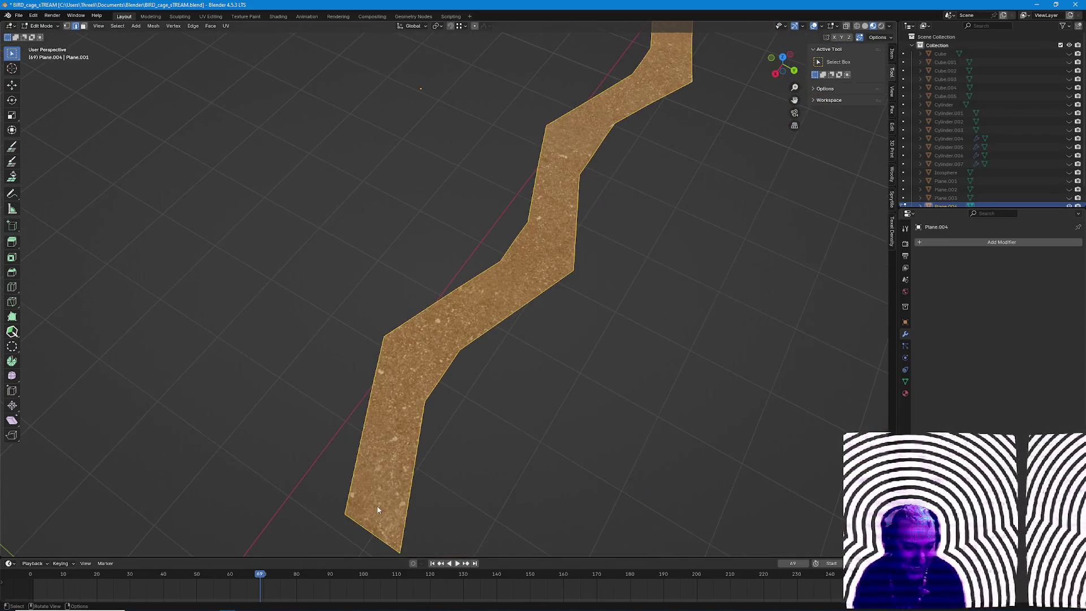
key("Tab")
right_click(383, 512)
left_click(586, 374)
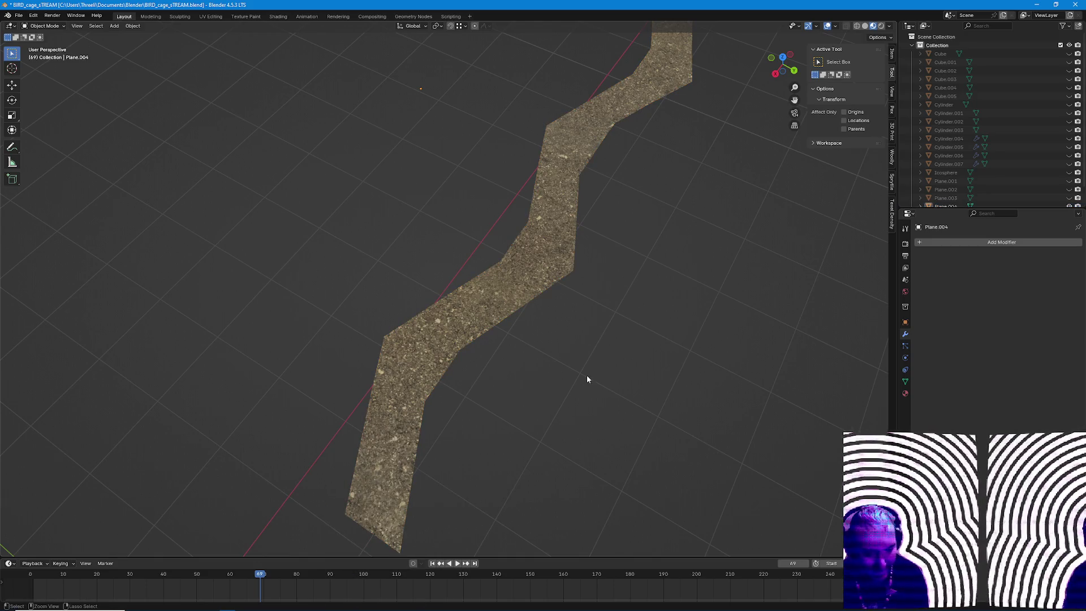
Select all of the strip's geometry in Edit Mode and bring up the Edge context menu.
key("Tab")
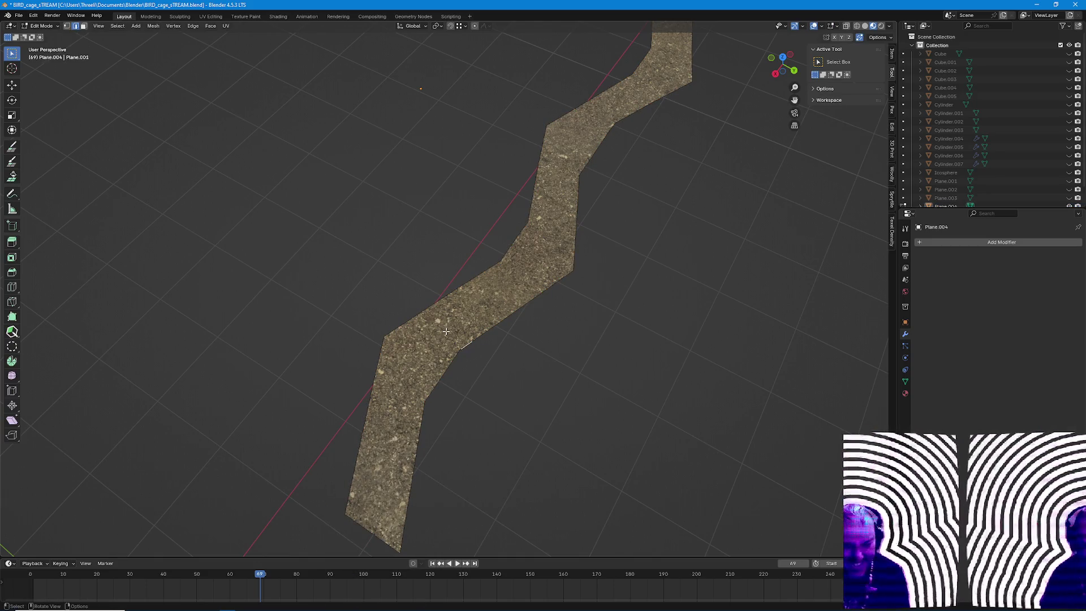
middle_click_drag(454, 329, 476, 272)
key("a")
right_click(475, 272)
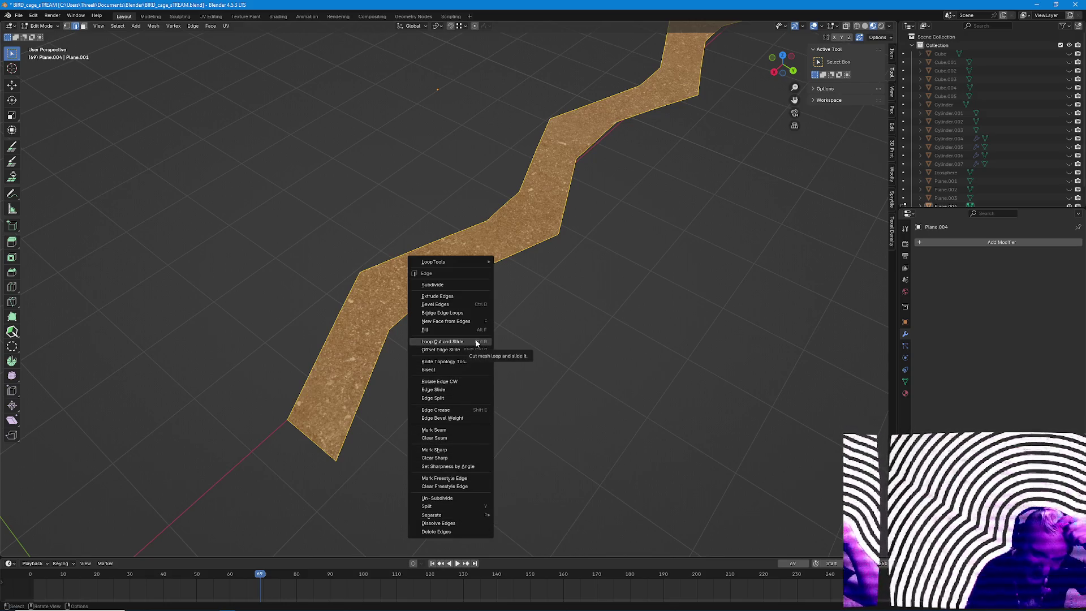
Close and reopen the Edge context menu, then browse the Mesh > Clean Up operations.
left_click(516, 368)
right_click(449, 255)
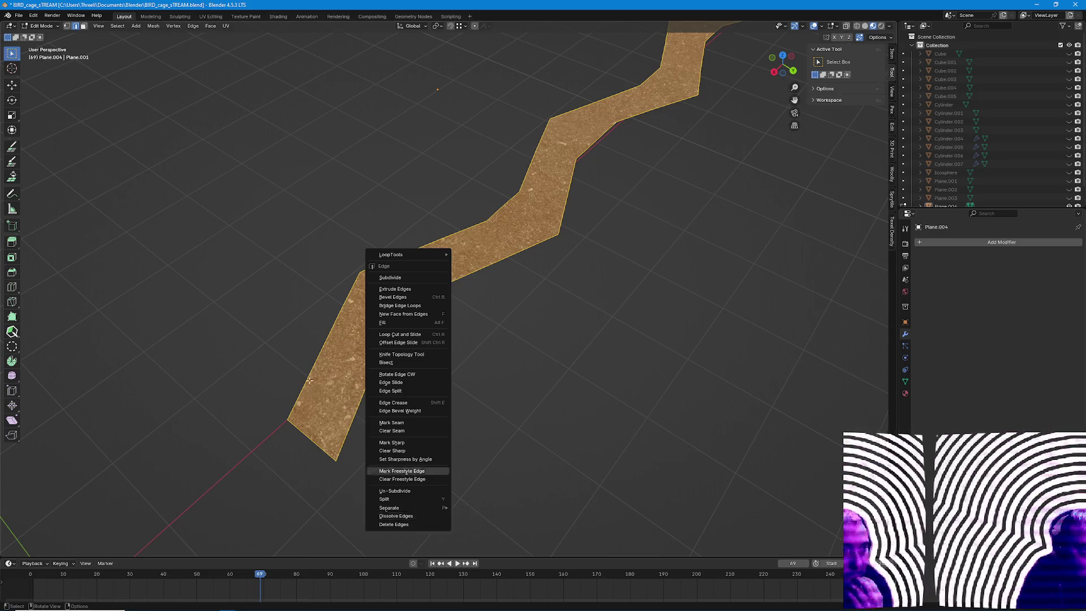
left_click(154, 25)
mouse_move(174, 224)
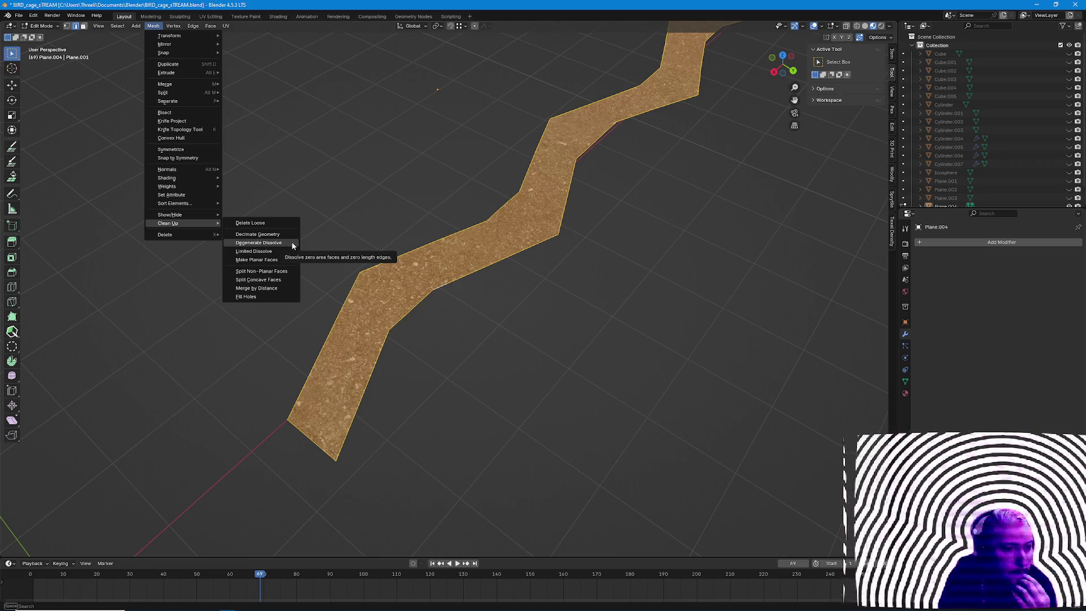
Run Degenerate Dissolve on the strip, adjusting the merge distance, then deselect its faces.
left_click(292, 245)
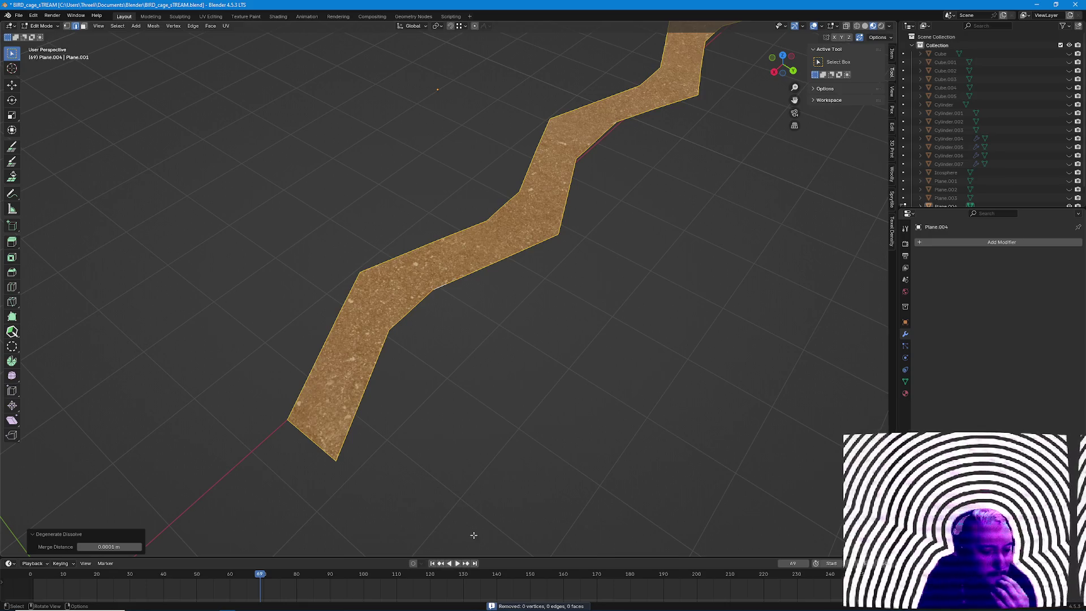
left_click_drag(108, 546, 152, 550)
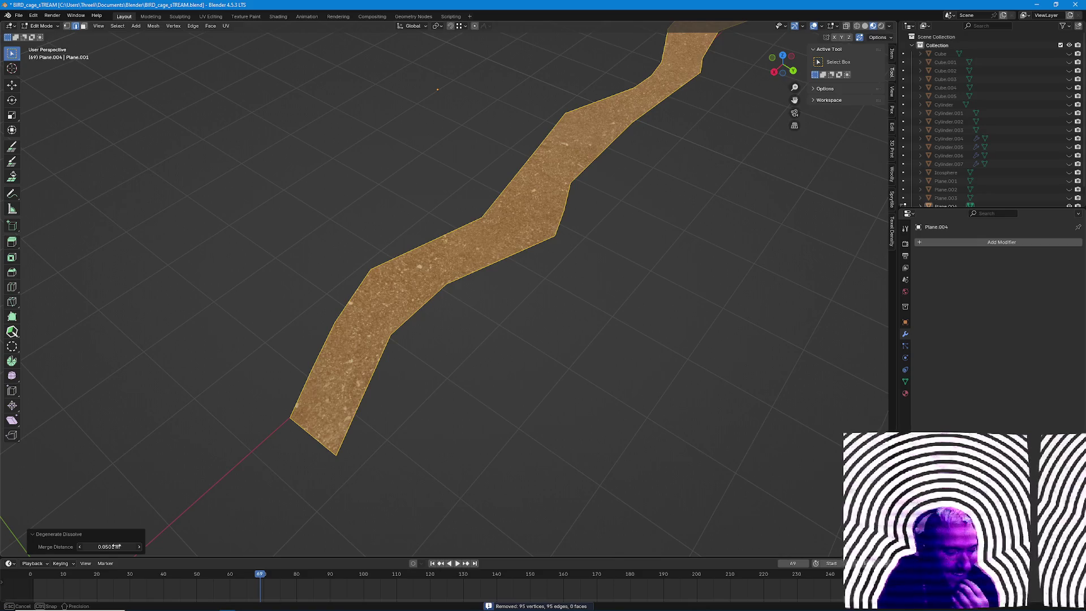
left_click_drag(109, 546, 106, 546)
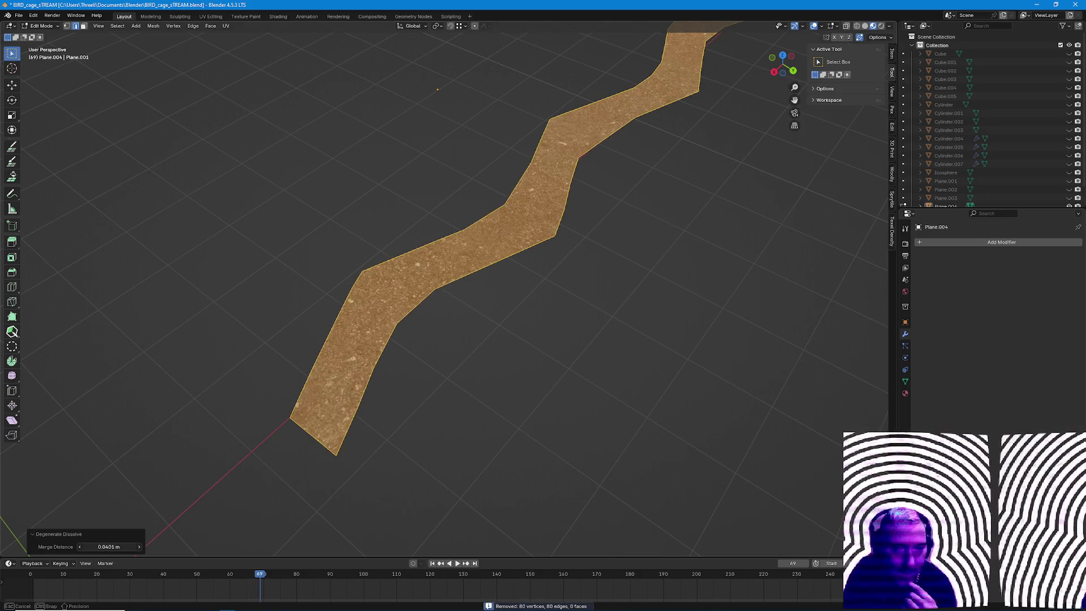
left_click(408, 474)
Switch to vertex select, orbit to a new angle and select all of the strip's geometry.
key("Tab")
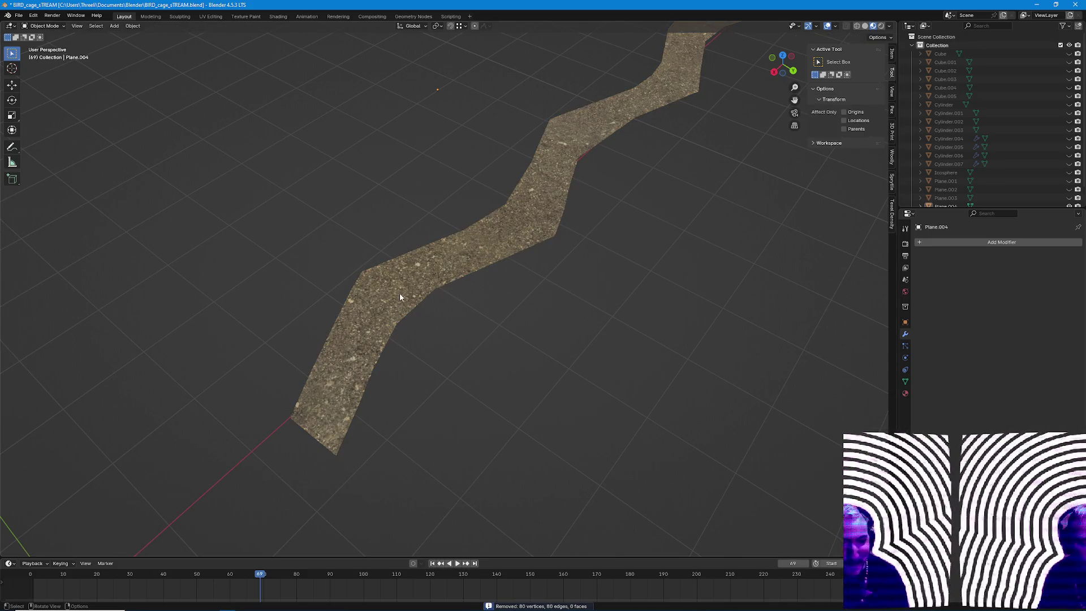
key("Tab")
key("a")
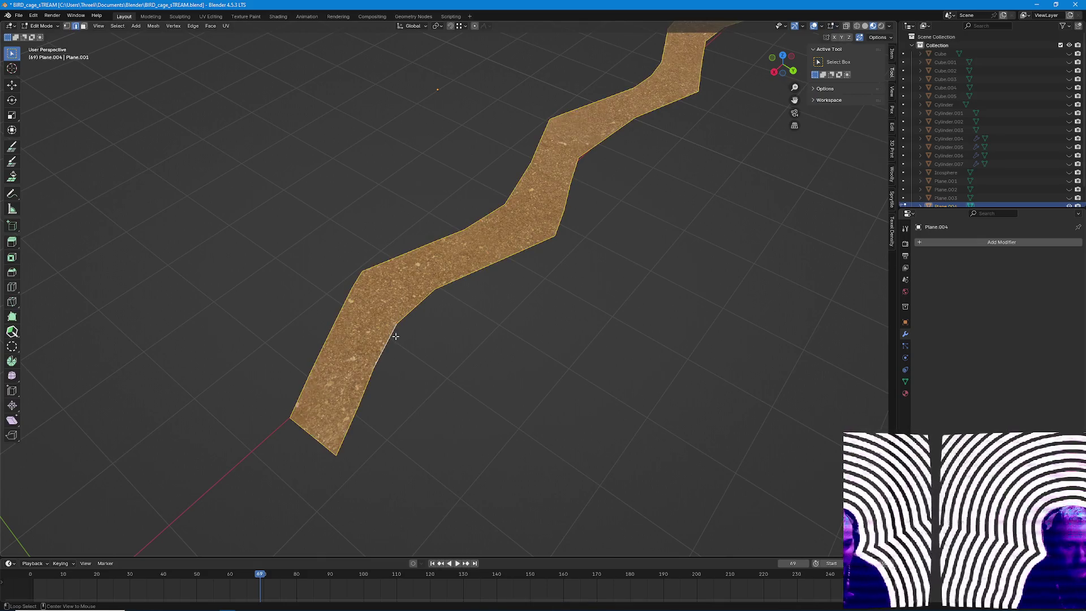
left_click(542, 248)
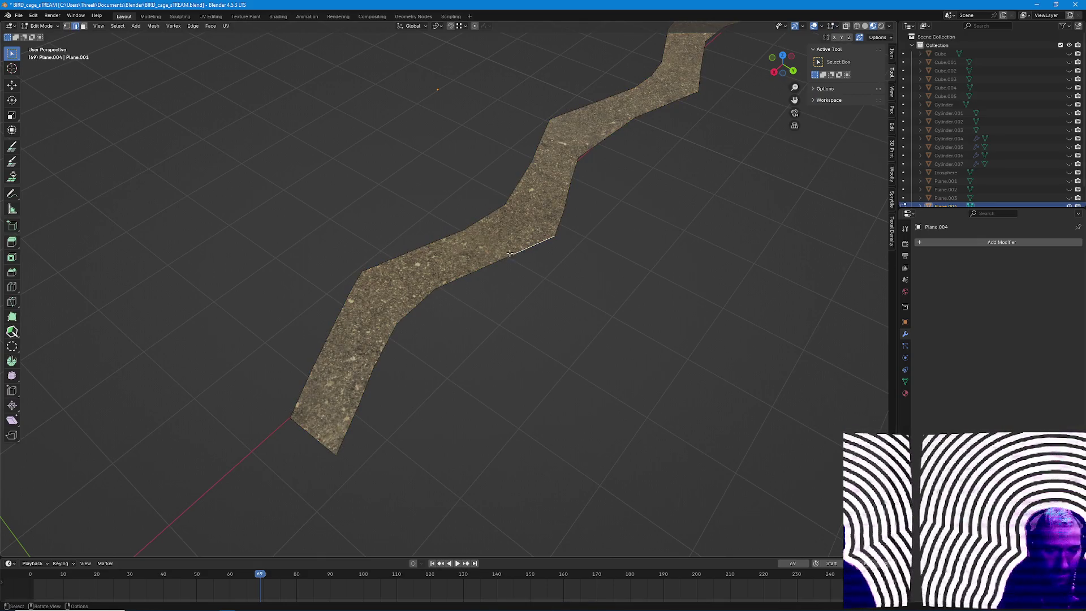
key("1")
mouse_move(519, 255)
middle_mouse_down()
mouse_move(466, 407)
mouse_move(422, 452)
middle_mouse_up()
mouse_move(327, 428)
middle_mouse_down()
mouse_move(437, 395)
mouse_move(230, 412)
mouse_move(360, 339)
mouse_move(754, 315)
middle_mouse_up()
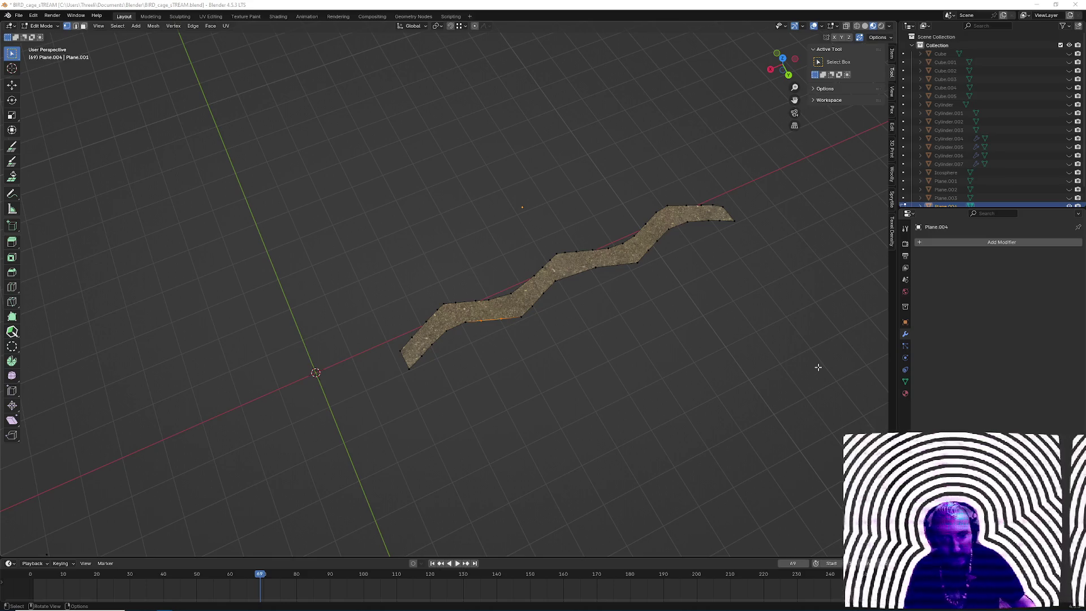
mouse_move(560, 370)
middle_mouse_down()
mouse_move(444, 383)
mouse_move(496, 407)
mouse_move(519, 388)
middle_mouse_up()
key("a")
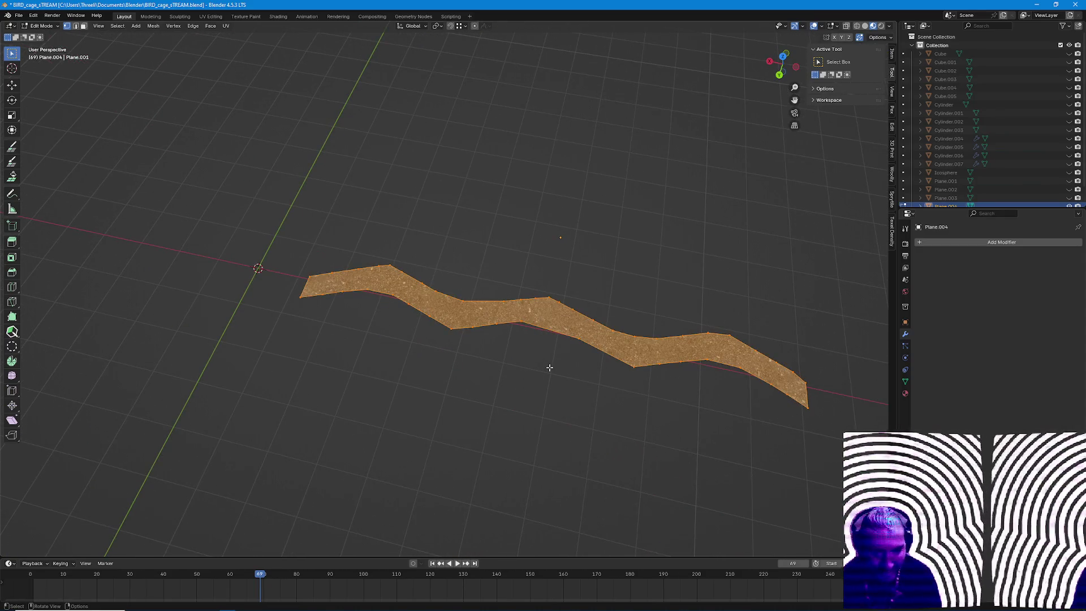
right_click(549, 367)
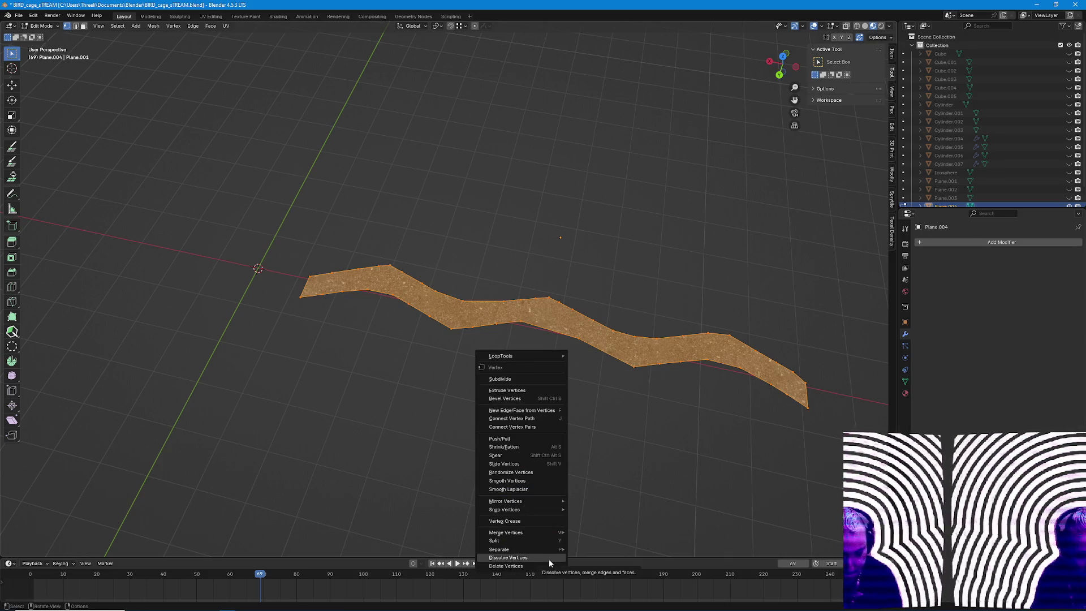
left_click(548, 559)
key("ctrl+z")
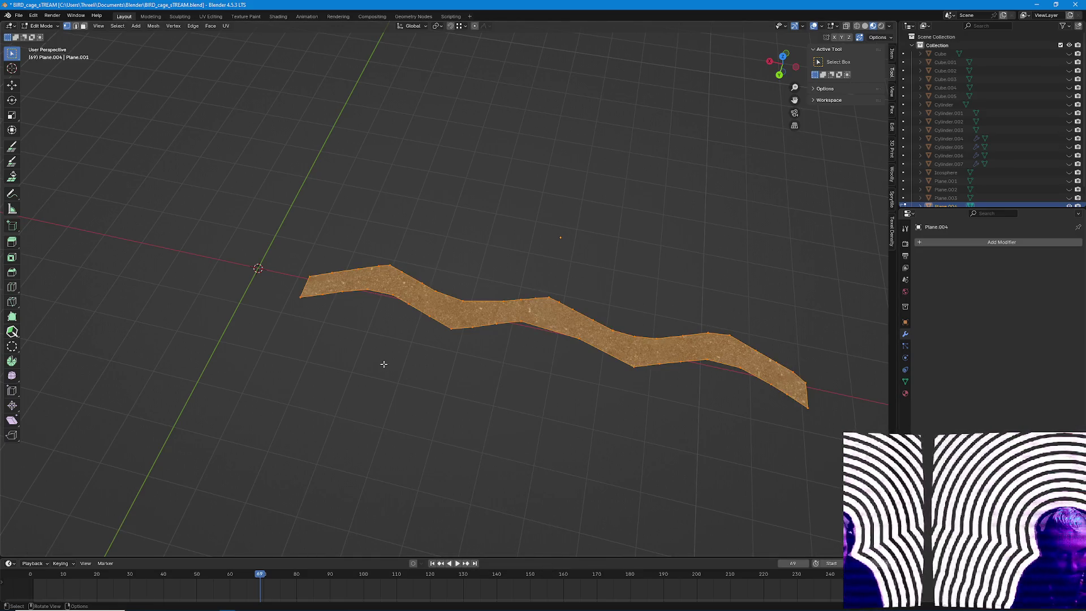
scroll(385, 365, "up", 3)
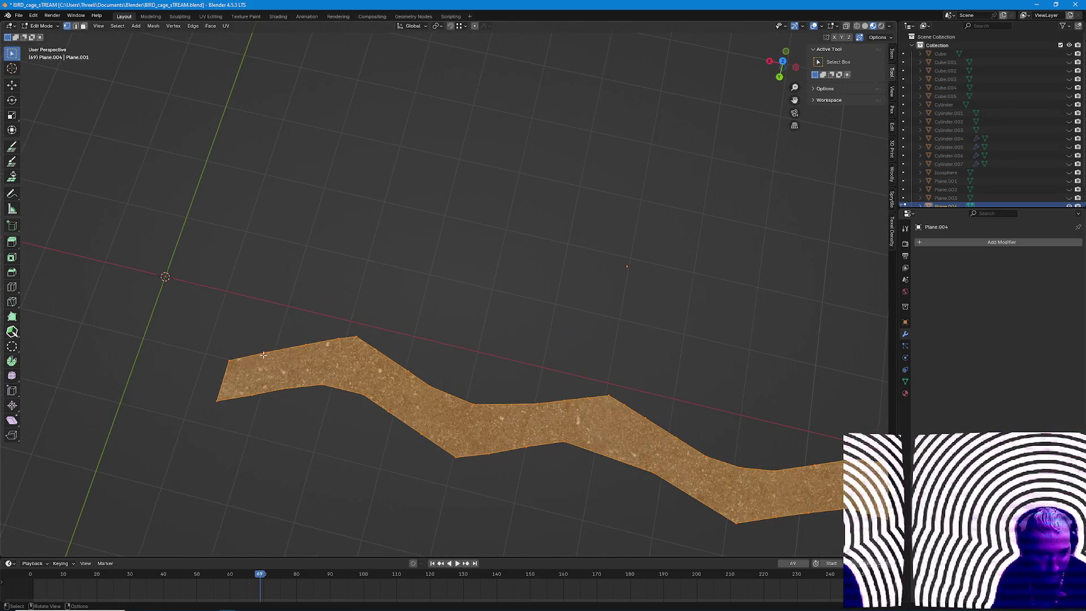
left_click(264, 354)
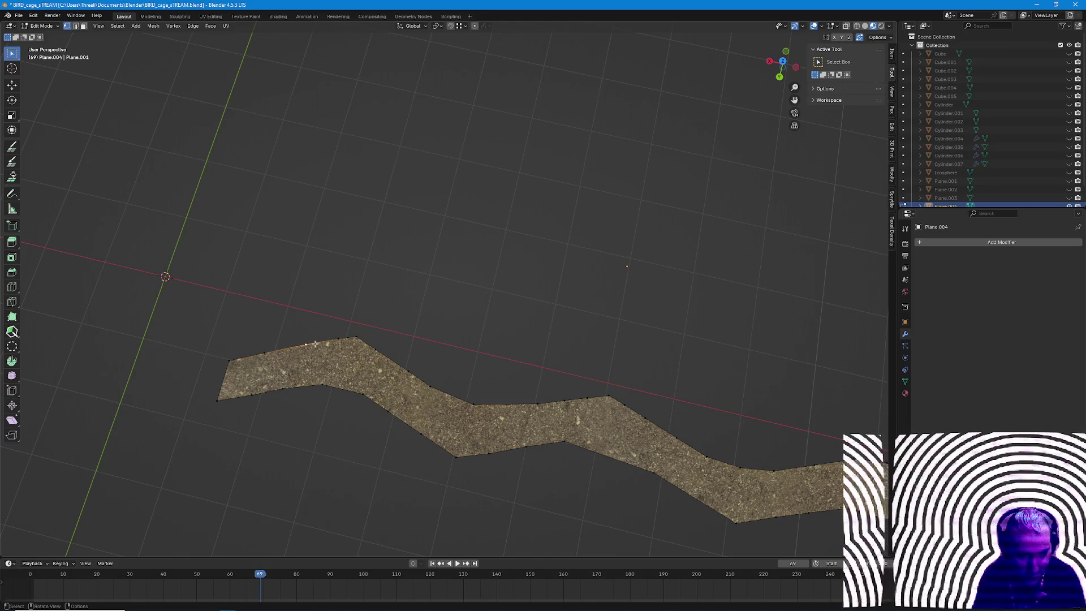
key("Tab")
middle_click_drag(626, 265, 612, 295)
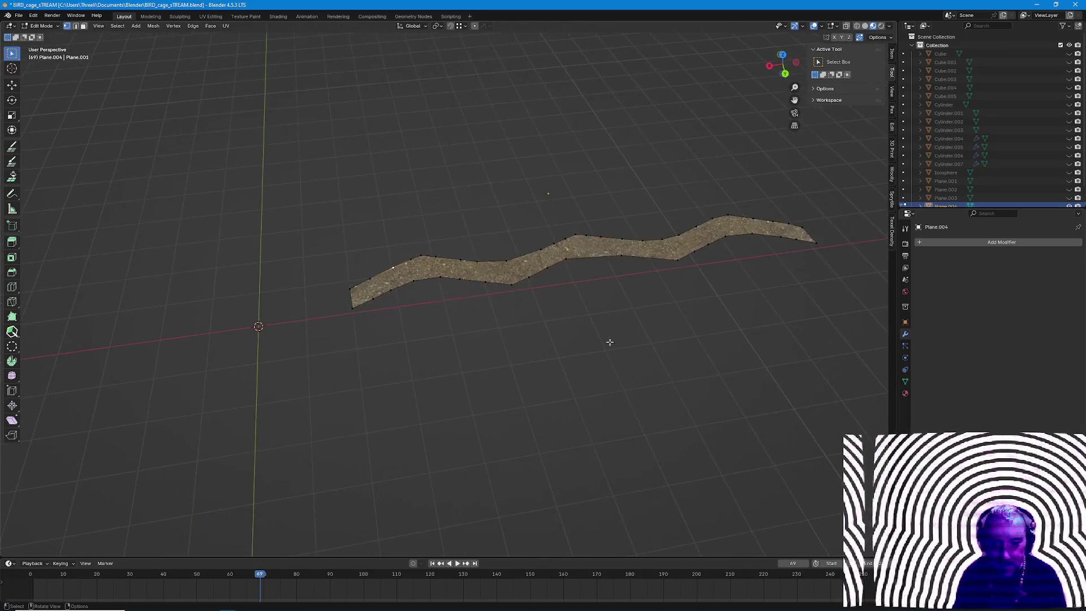
key("Tab")
scroll(547, 380, "up", 5)
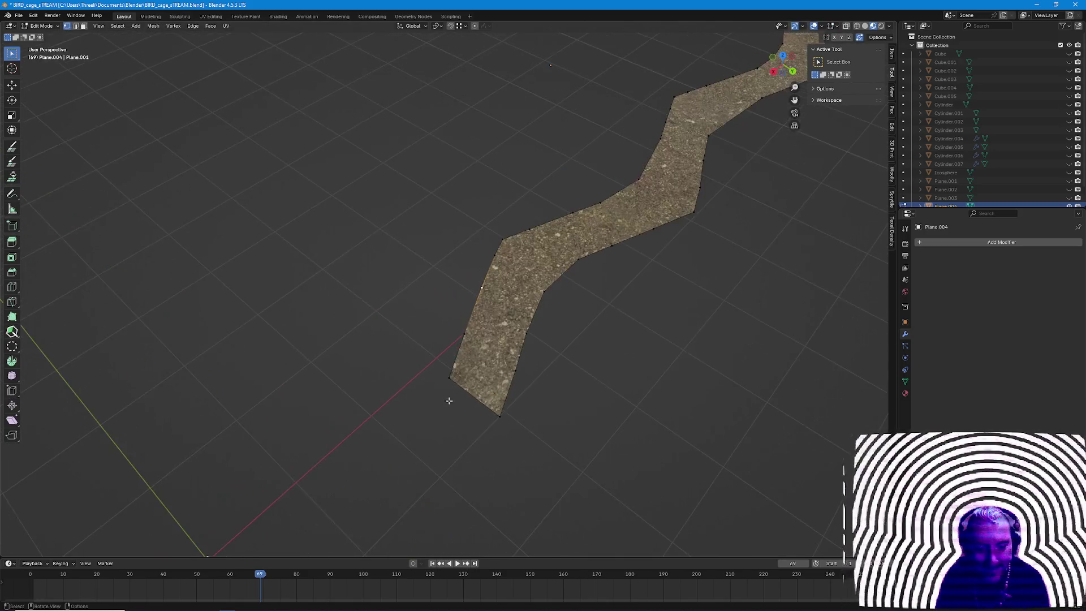
middle_click_drag(547, 379, 526, 390)
key("ctrl+r")
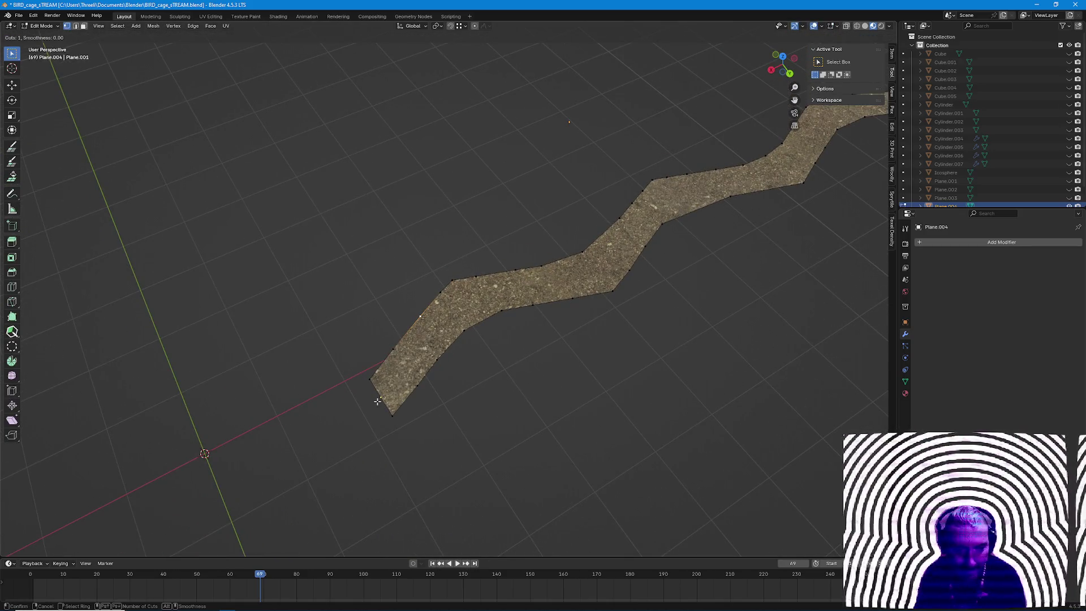
key("Escape")
mouse_move(659, 377)
middle_mouse_down()
mouse_move(557, 425)
mouse_move(539, 397)
mouse_move(578, 469)
middle_mouse_up()
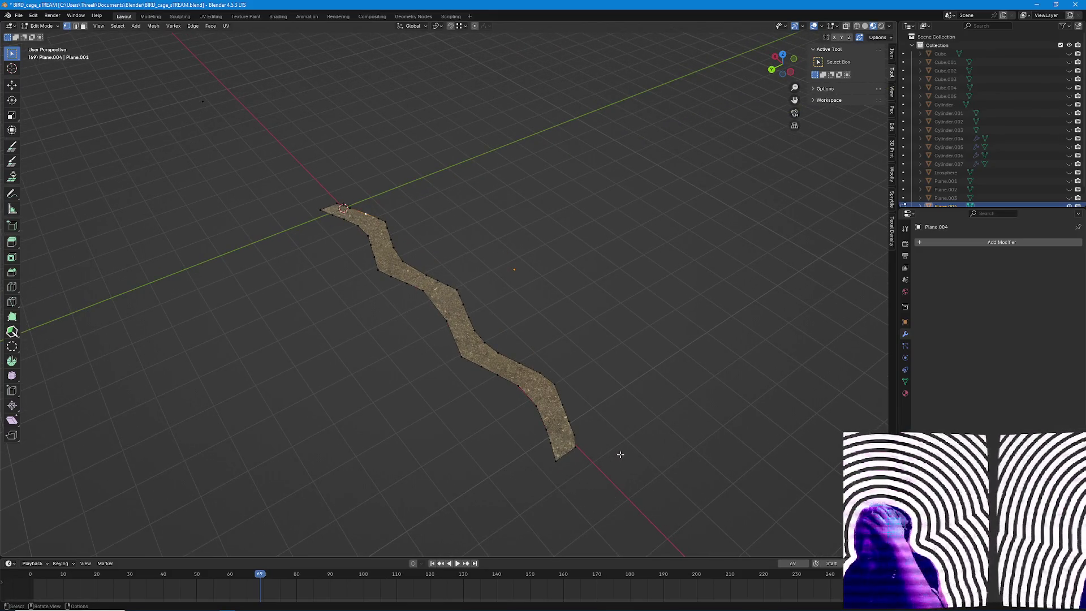
mouse_move(620, 455)
middle_mouse_down()
mouse_move(560, 475)
mouse_move(454, 379)
mouse_move(482, 362)
middle_mouse_up()
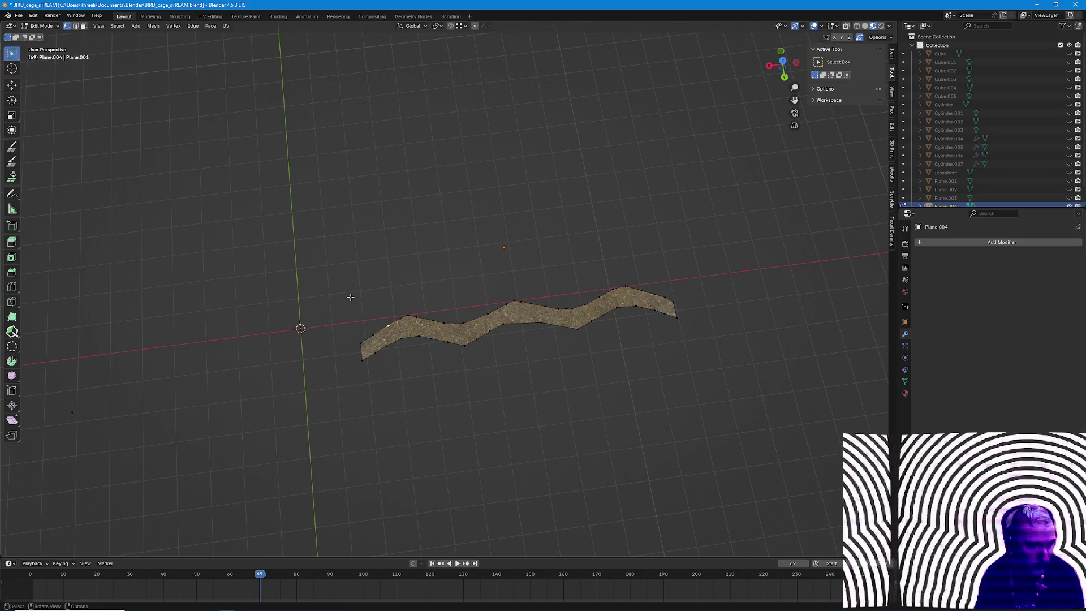
middle_click_drag(362, 289, 611, 255, "shift")
Clear the selection and browse the vertex context menu without applying anything.
left_click_drag(327, 352, 435, 418)
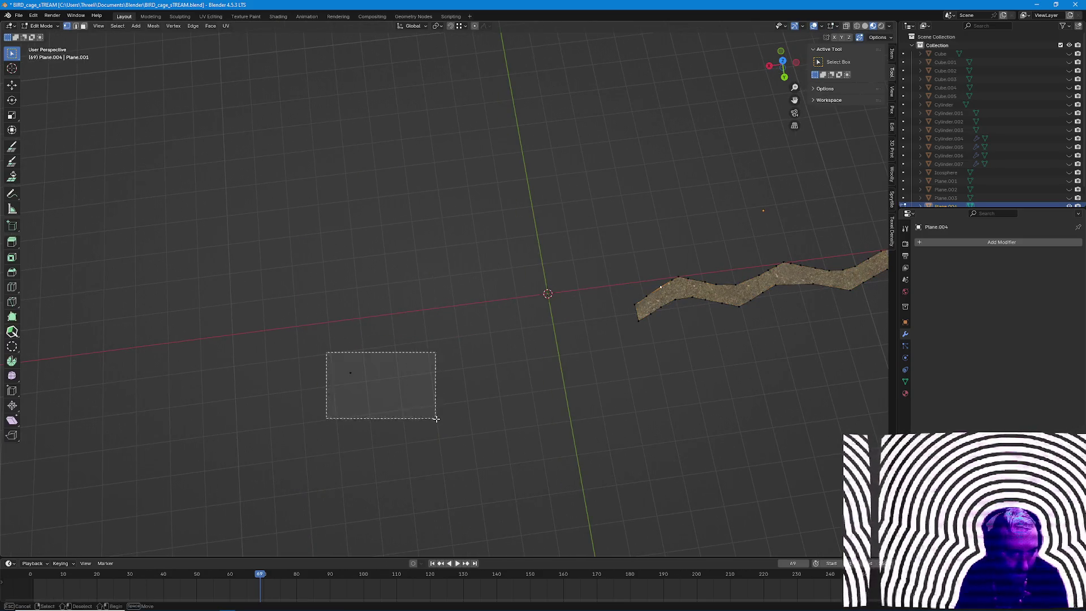
right_click(436, 418)
left_click(431, 407)
mouse_move(608, 377)
middle_mouse_down("shift")
mouse_move(488, 323)
mouse_move(445, 423)
mouse_move(469, 423)
middle_mouse_up("shift")
key("Tab")
scroll(492, 458, "up", 3)
key("Tab")
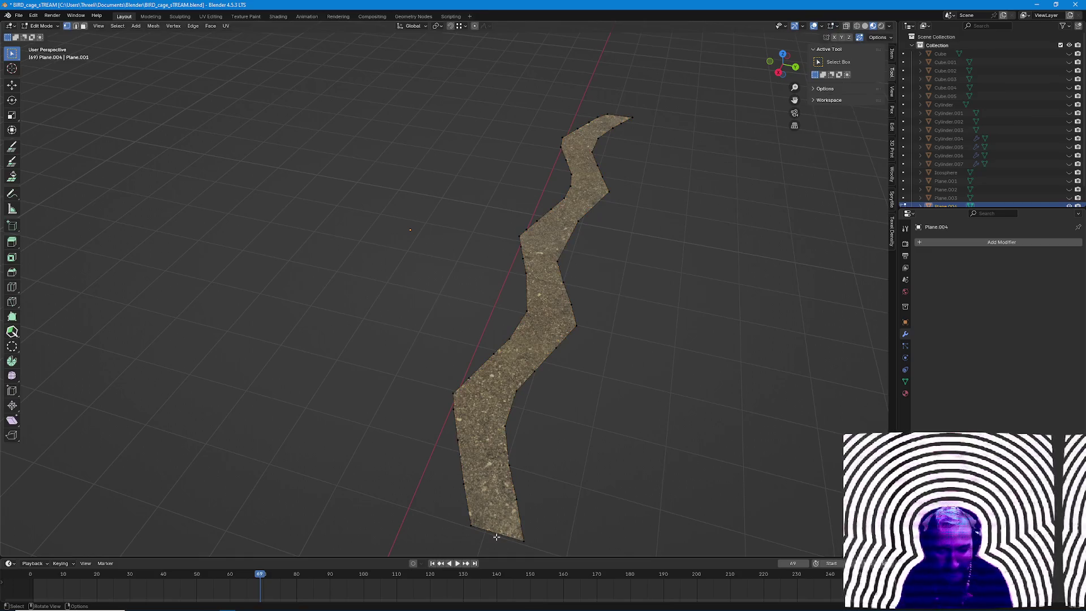
Add a loop cut, dissolve the selected edge vertex, and glance at the Shading and Overlay popovers.
key("ctrl+r")
left_click(493, 519)
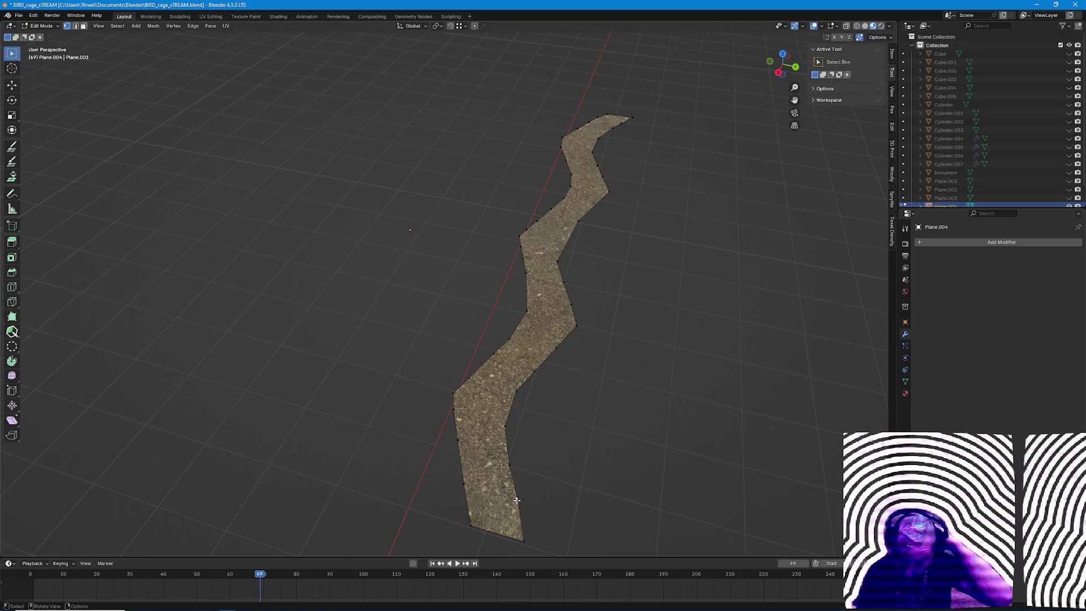
right_click(506, 466)
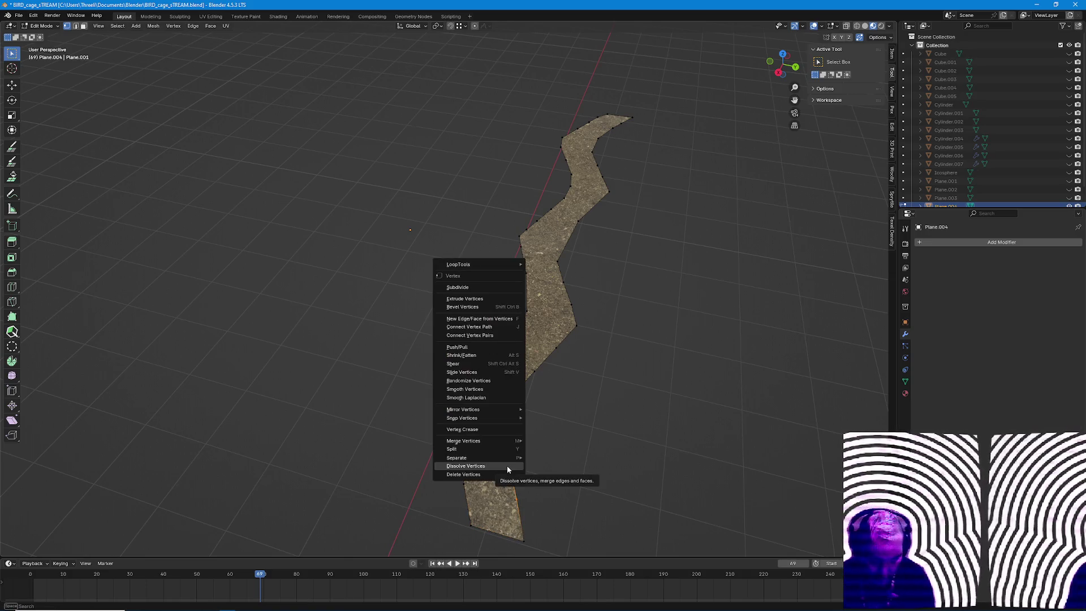
left_click(506, 465)
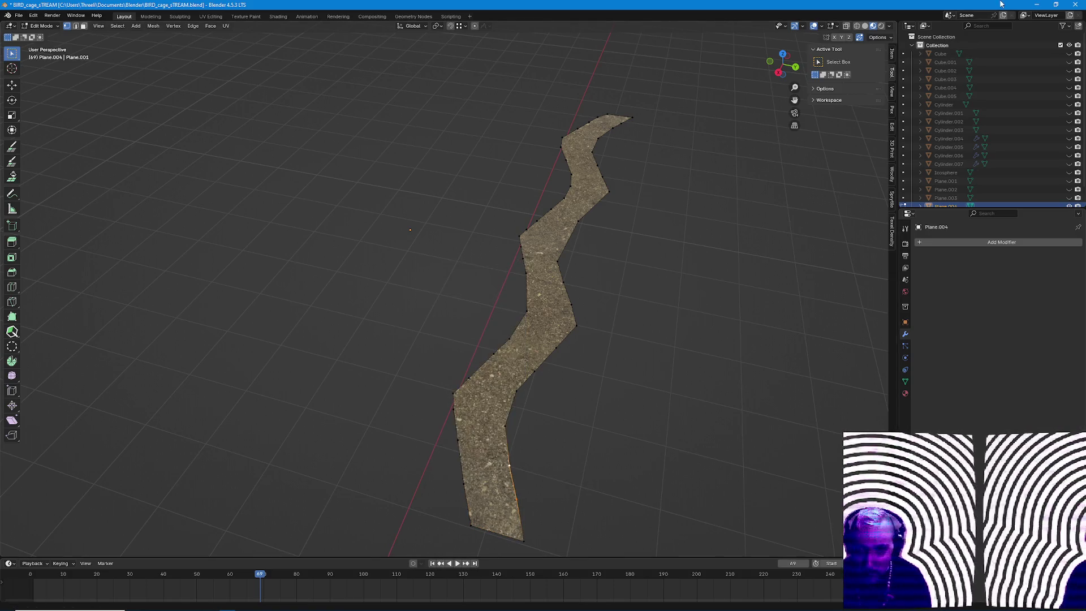
left_click(890, 27)
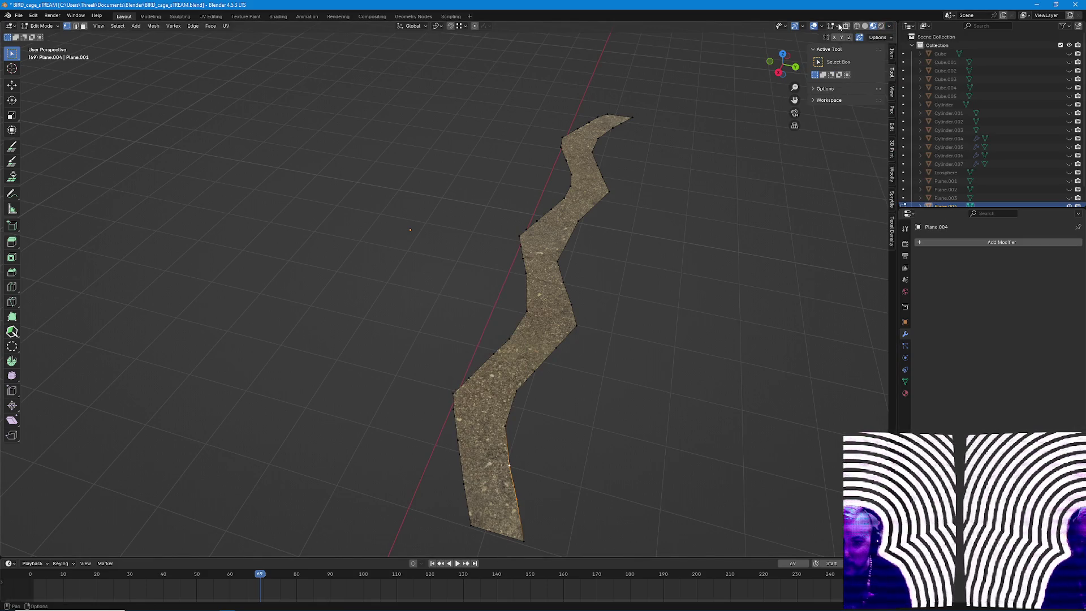
left_click(882, 37)
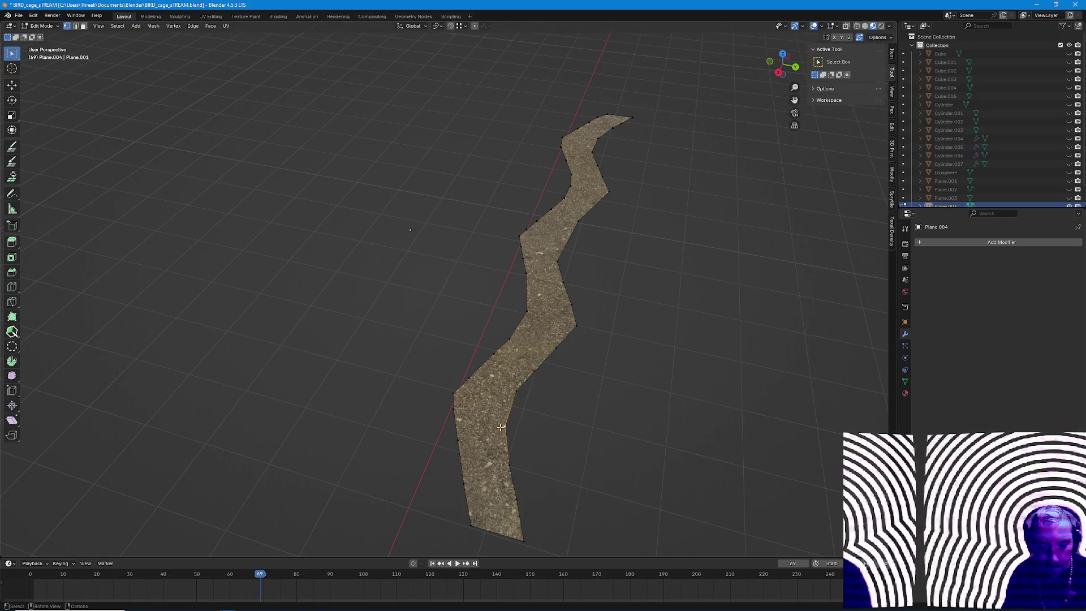
key("g")
key("g")
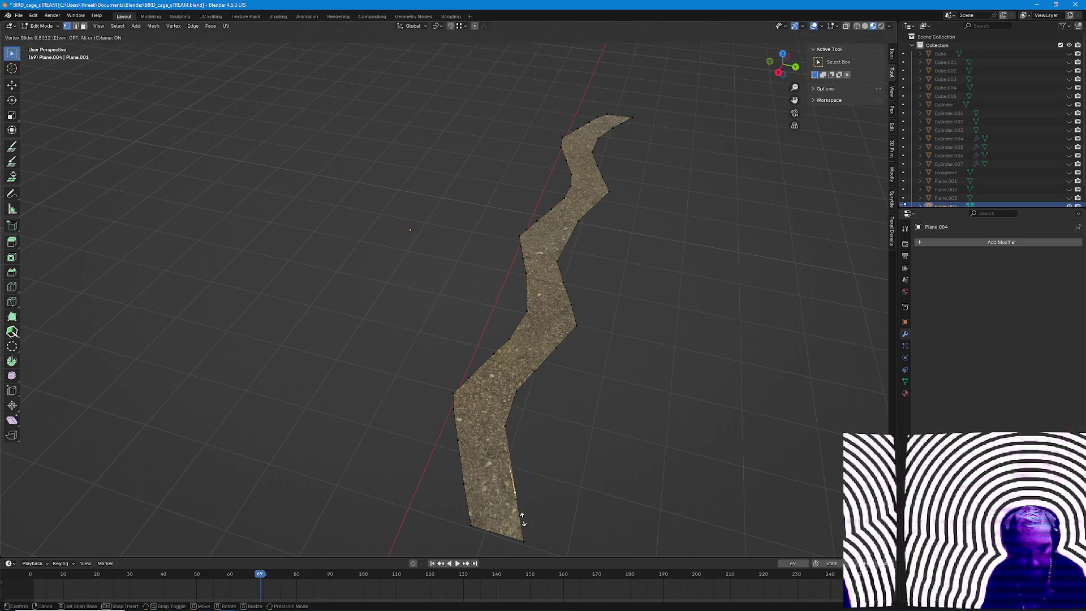
Vertex-slide several vertices along the strip's edges to even out the zigzag outline.
left_click(525, 506)
left_click(535, 379)
key("g")
key("g")
left_click(508, 373)
left_click(572, 298)
key("g")
key("g")
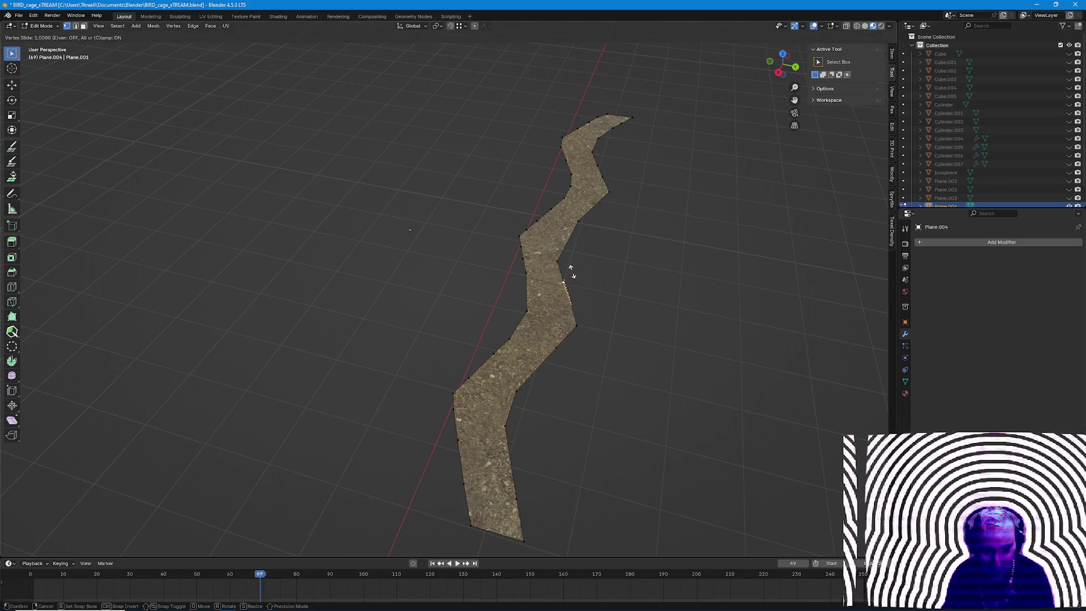
left_click(568, 289)
middle_click_drag(586, 272, 557, 348)
left_click(558, 349)
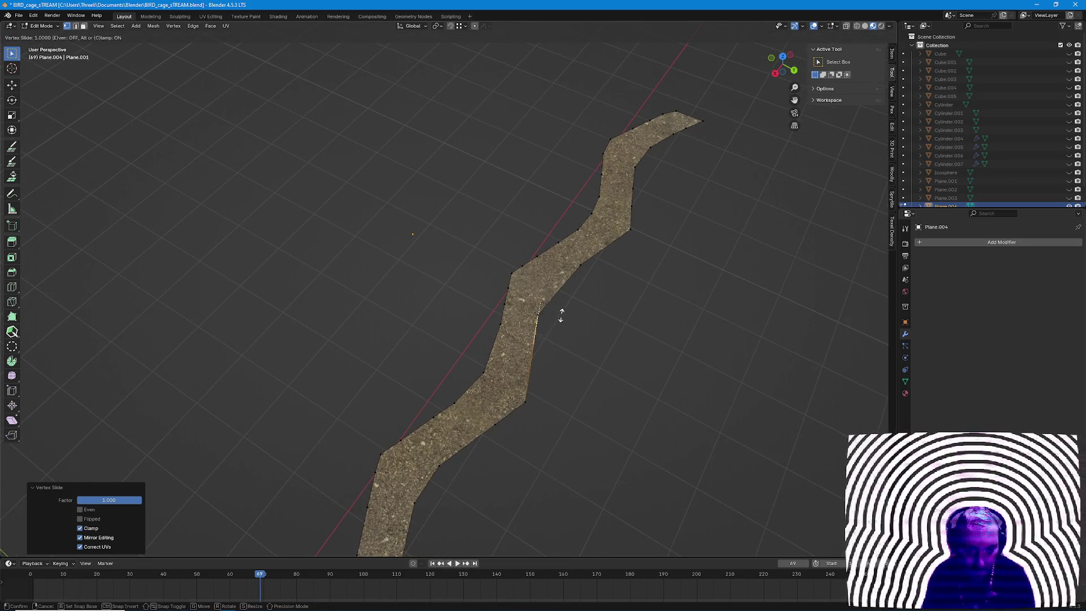
key("g")
key("g")
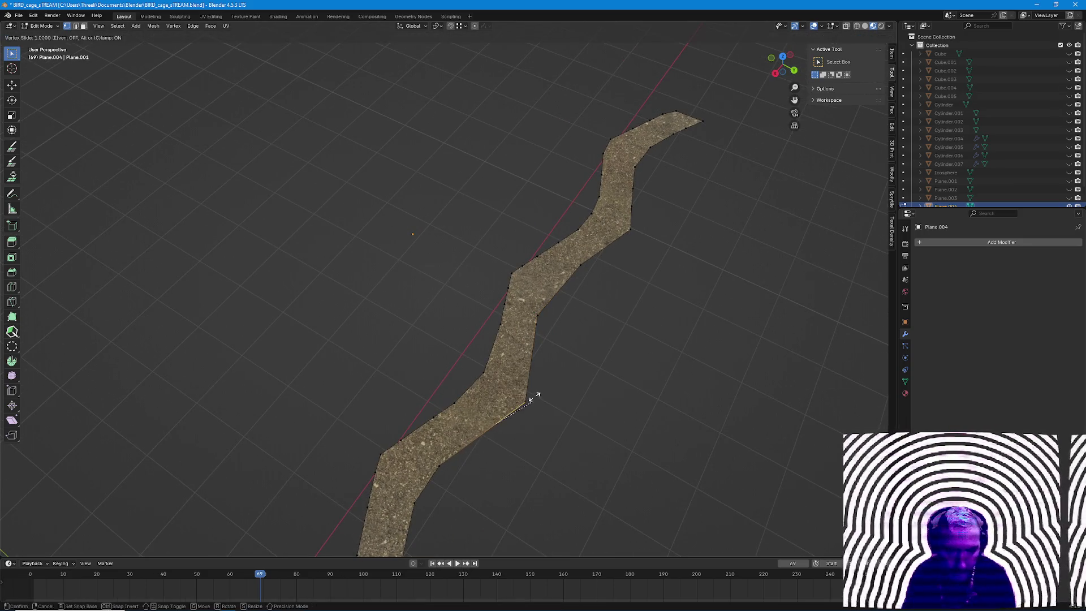
left_click(475, 424)
Orbit so the strip runs sideways and pick the shortest edge path along one side.
mouse_move(534, 397)
middle_mouse_down()
mouse_move(536, 365)
mouse_move(457, 394)
middle_mouse_up()
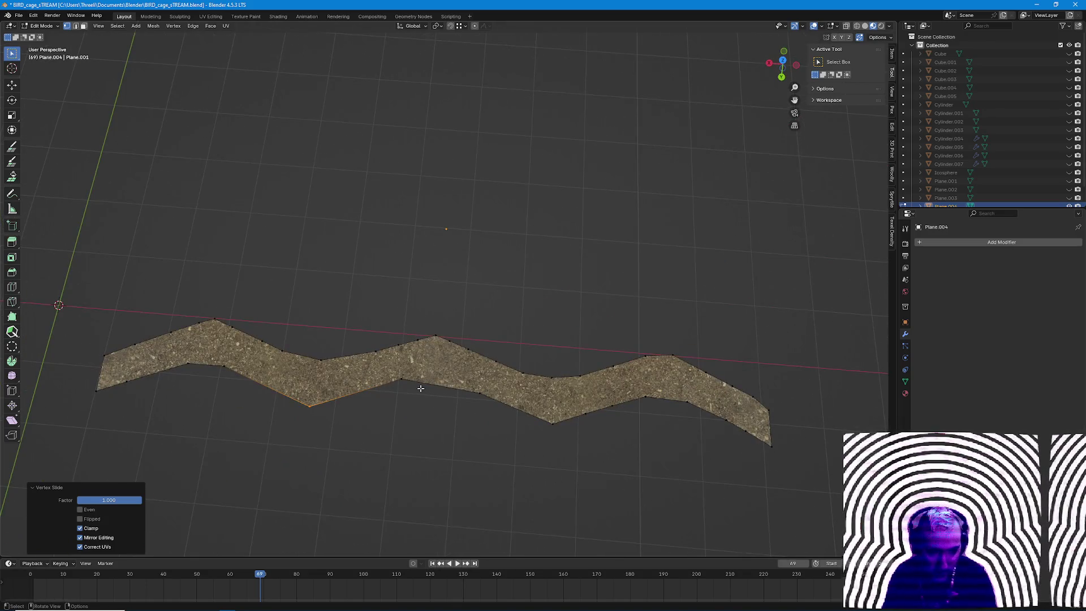
scroll(430, 407, "down", 4)
mouse_move(526, 373)
middle_mouse_down()
mouse_move(699, 297)
mouse_move(738, 313)
mouse_move(475, 254)
mouse_move(486, 276)
mouse_move(471, 452)
middle_mouse_up()
scroll(487, 276, "up", 3)
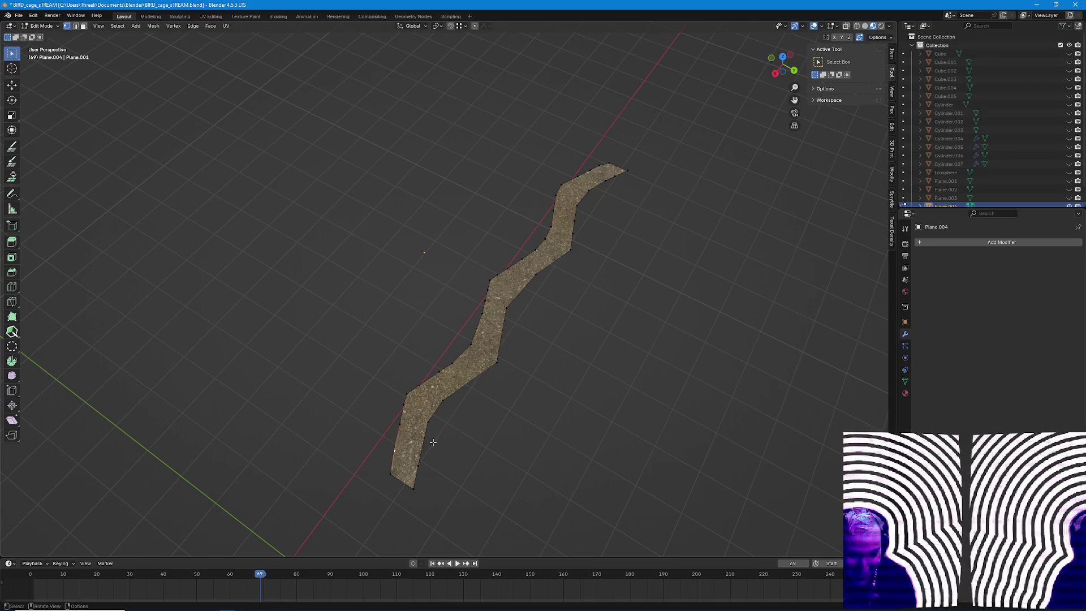
middle_click_drag(428, 459, 442, 461)
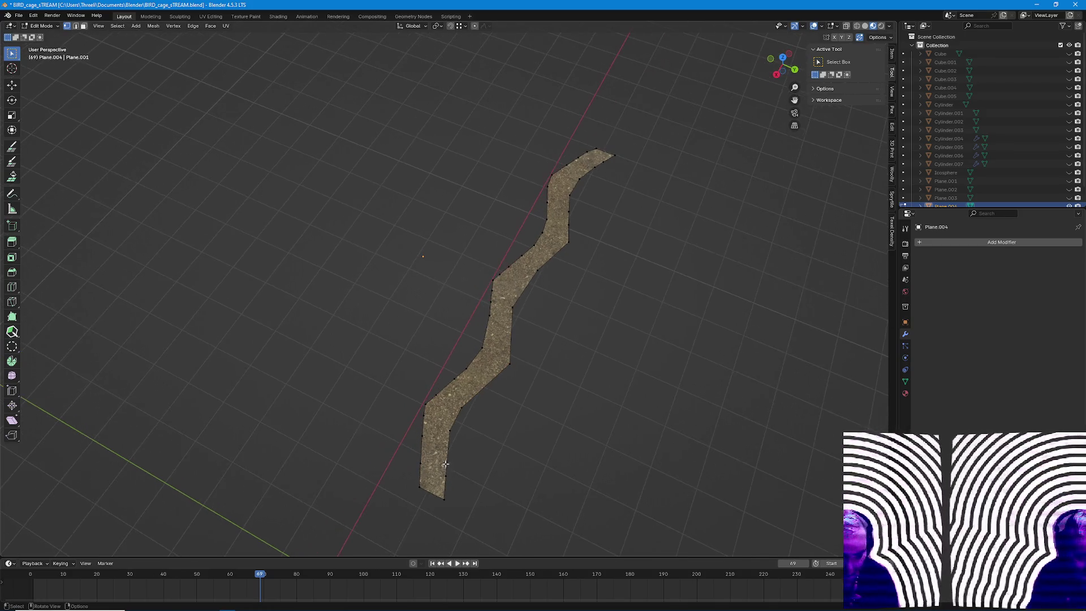
left_click(626, 153, "ctrl")
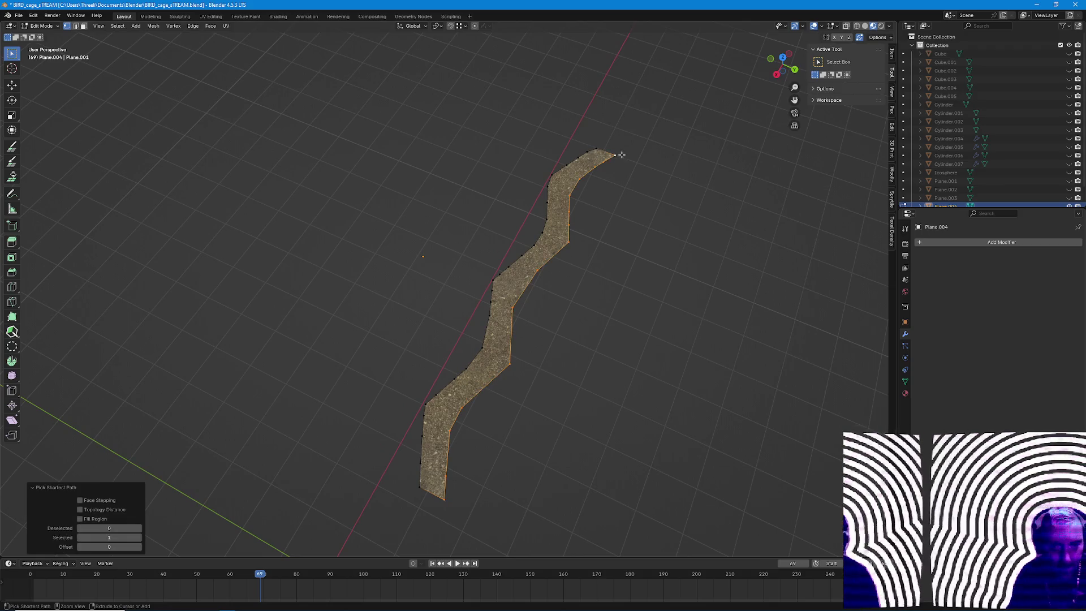
Delete the strip down to one edge chain and extrude it along Y into an even-width band.
key("x")
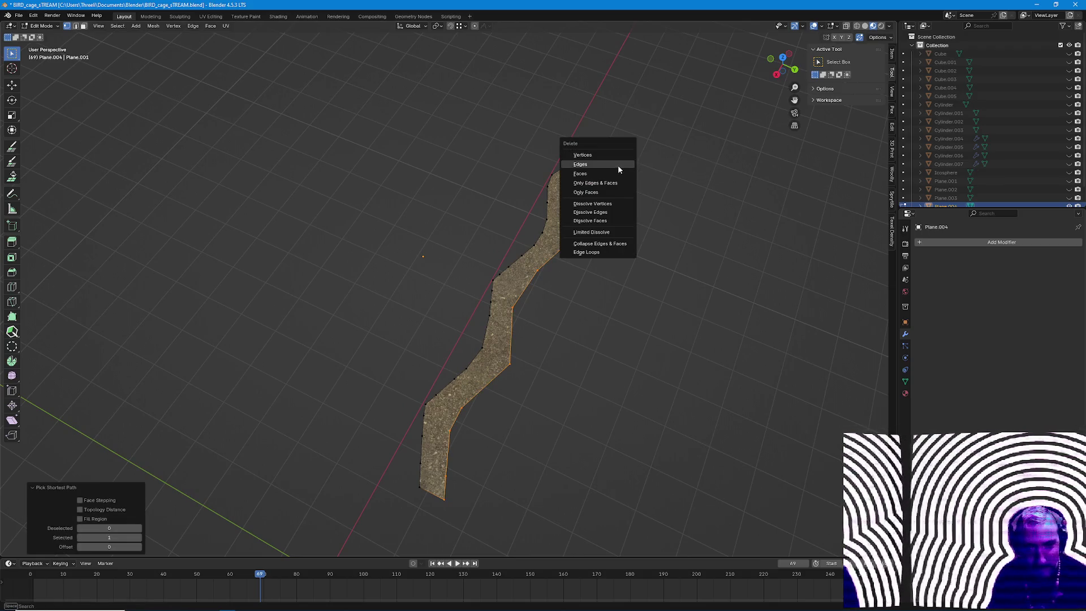
left_click(582, 155)
left_click_drag(603, 139, 266, 550)
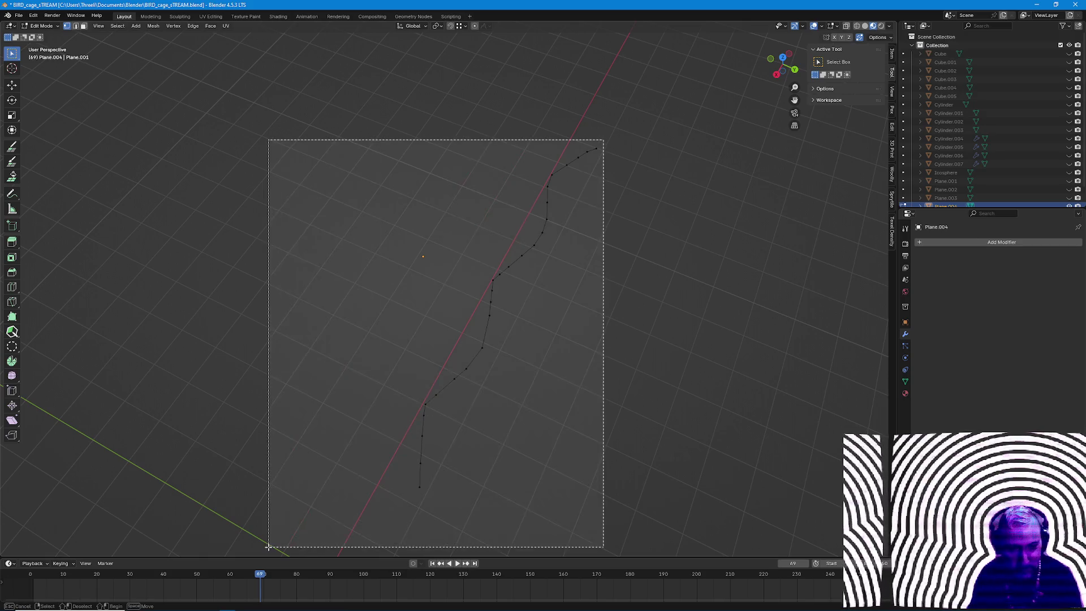
key("g")
key("x")
key("y")
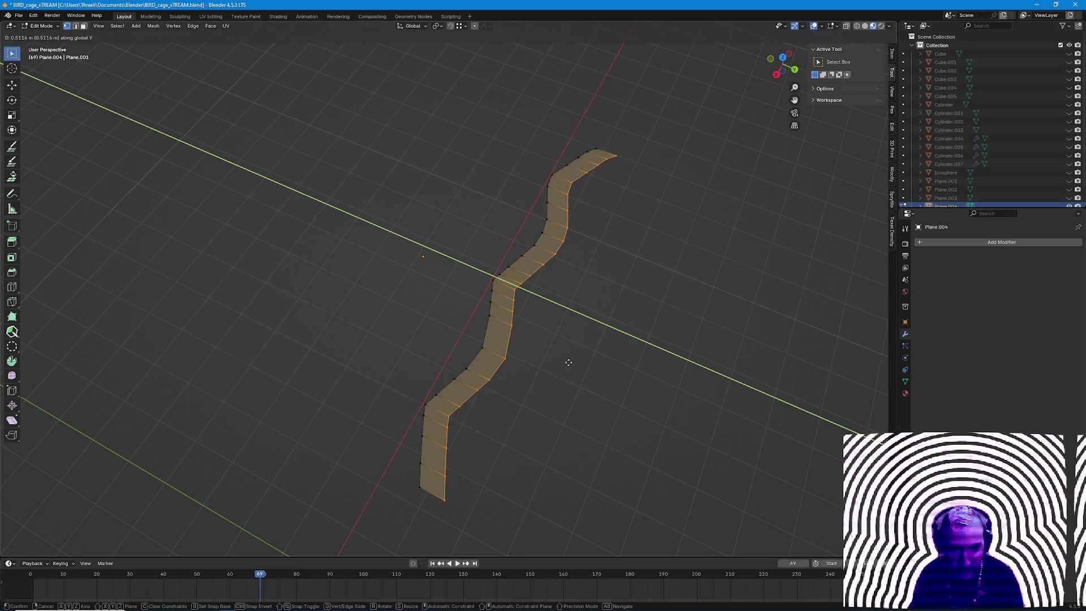
left_click(569, 362)
key("Tab")
mouse_move(525, 327)
middle_mouse_down()
mouse_move(367, 282)
mouse_move(274, 287)
mouse_move(254, 357)
middle_mouse_up()
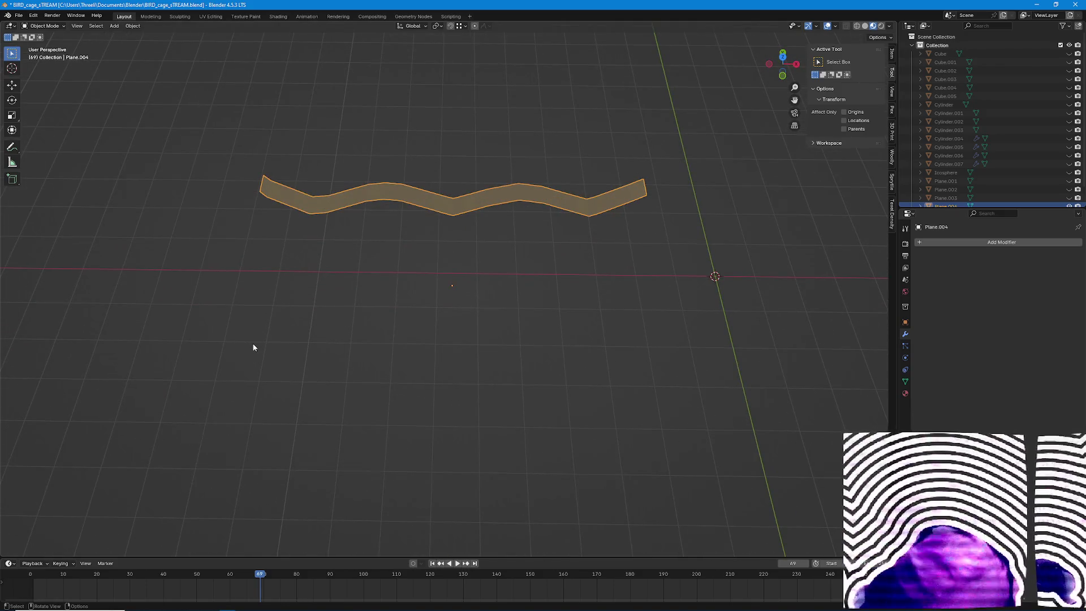
scroll(253, 346, "down", 2)
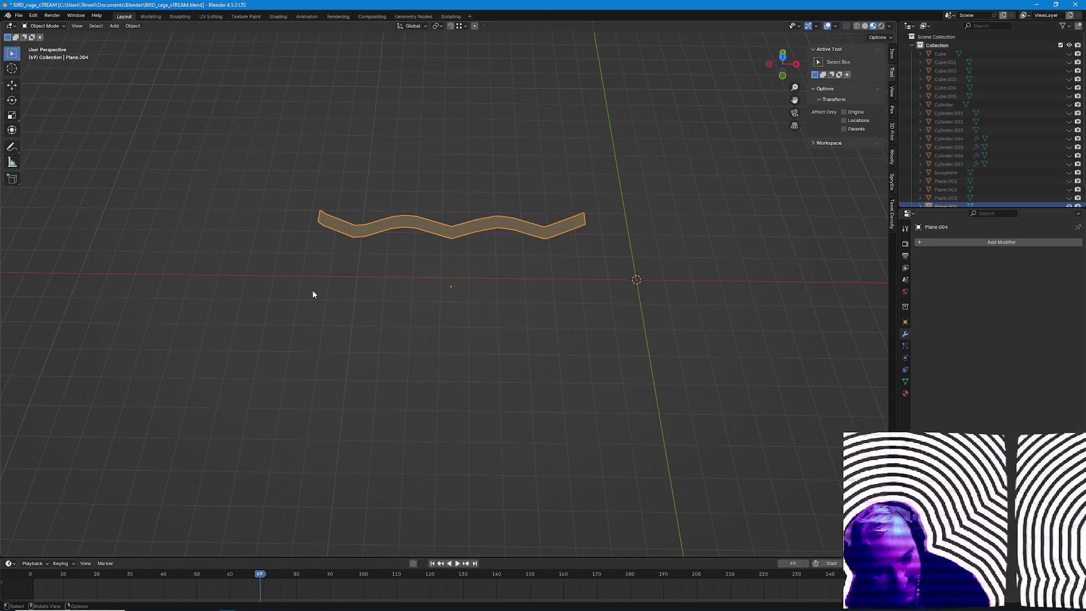
scroll(331, 262, "up", 3)
mouse_move(331, 263)
middle_mouse_down()
mouse_move(458, 247)
mouse_move(455, 255)
mouse_move(456, 180)
mouse_move(506, 314)
middle_mouse_up()
scroll(507, 314, "up", 2)
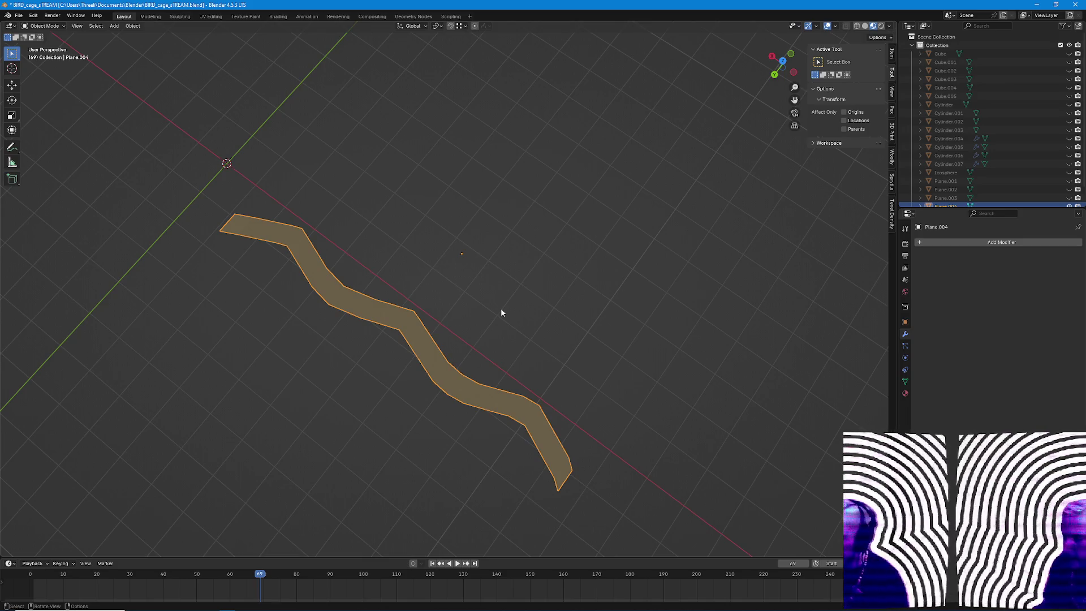
mouse_move(500, 312)
middle_mouse_down()
mouse_move(525, 368)
mouse_move(541, 300)
mouse_move(532, 256)
mouse_move(457, 312)
middle_mouse_up()
scroll(558, 327, "down", 4)
scroll(558, 327, "up", 3)
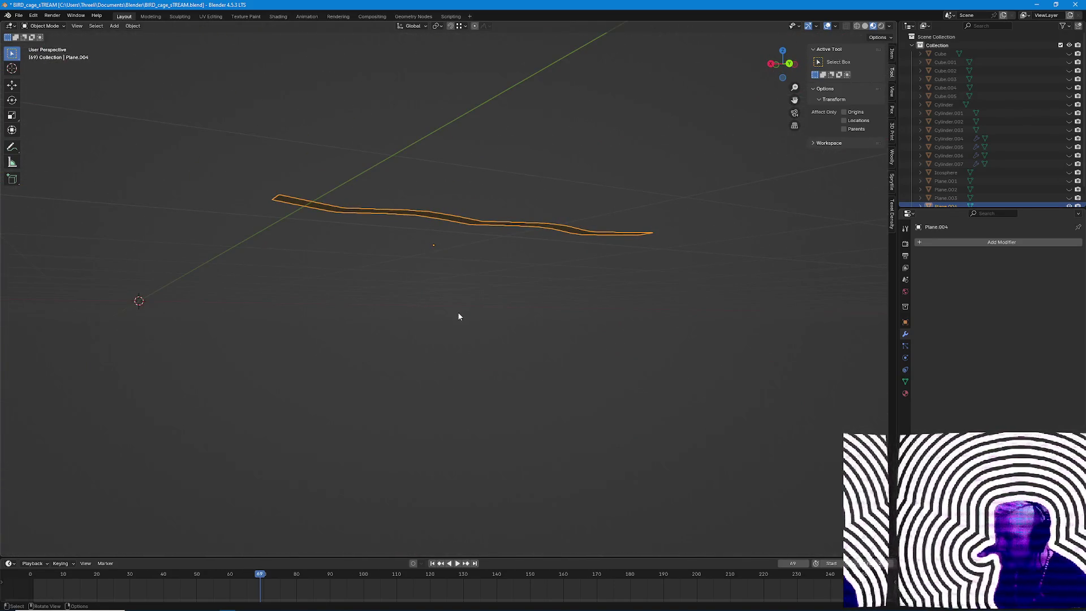
Enter Edit Mode and add a lengthwise loop cut down the middle of the band.
right_click(457, 311)
key("Escape")
left_click(545, 287)
middle_click_drag(545, 287, 534, 357)
key("Tab")
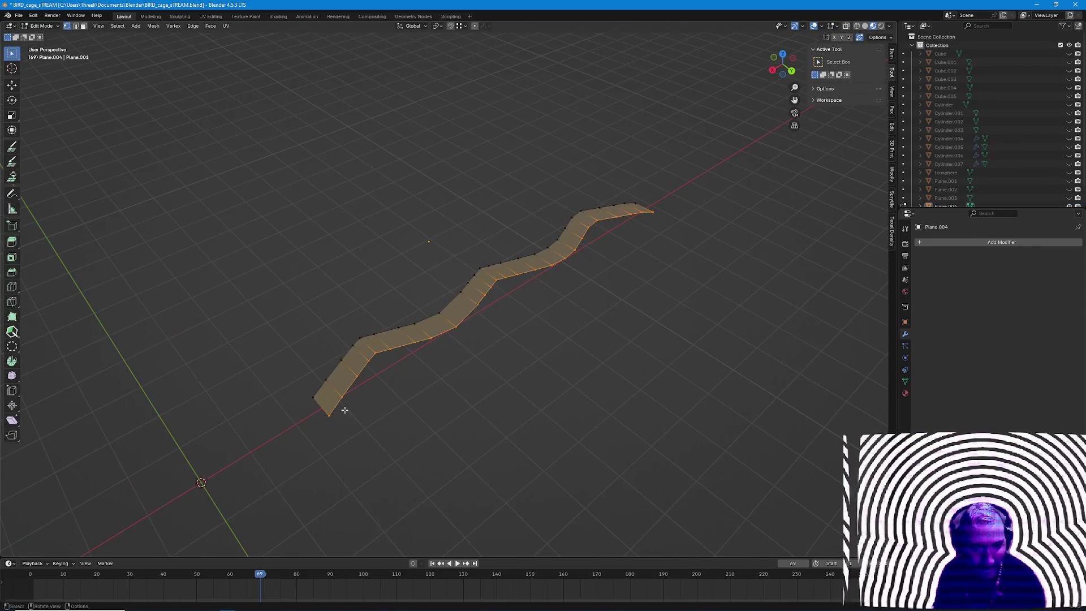
key("ctrl+r")
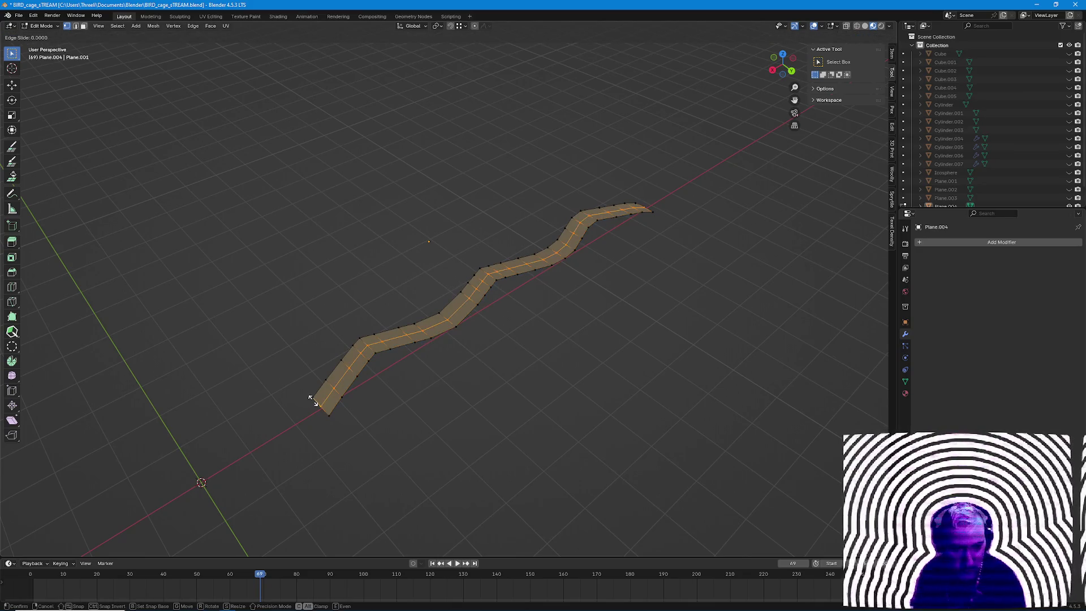
left_click(314, 400)
Shift the new centre loop along Z so the band folds, then deselect and begin another loop cut.
mouse_move(313, 401)
middle_mouse_down()
mouse_move(475, 372)
mouse_move(560, 323)
middle_mouse_up()
key("s")
key("z")
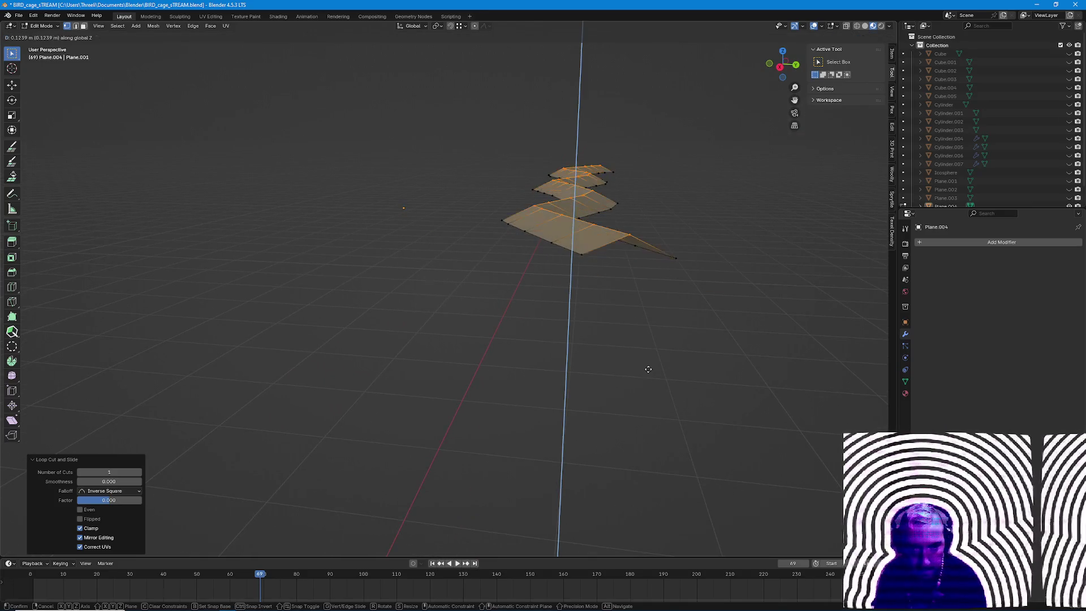
left_click(651, 368)
middle_click_drag(651, 368, 473, 378)
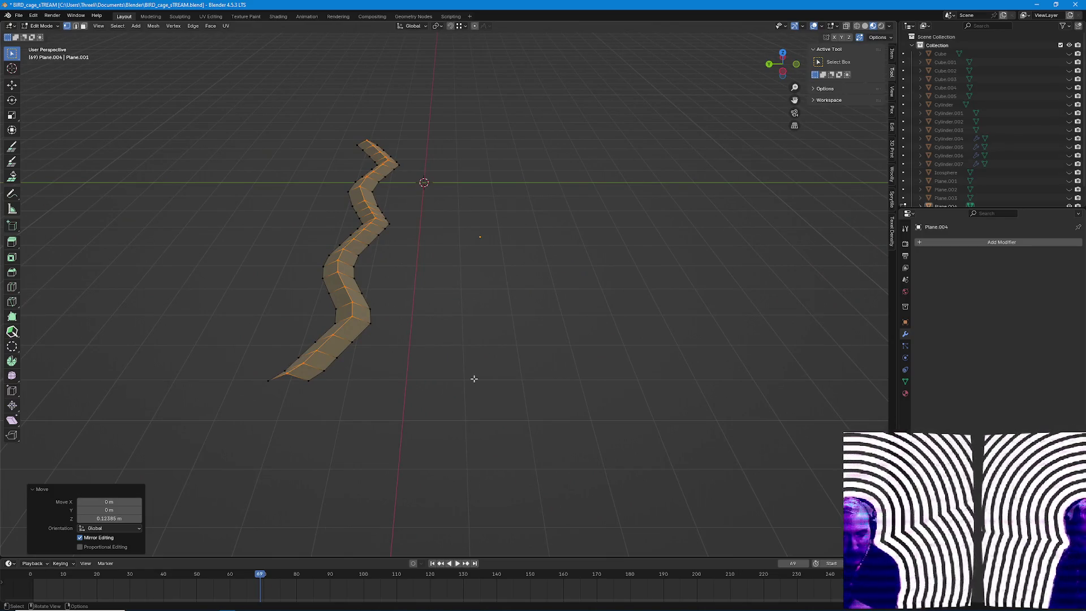
mouse_move(473, 378)
middle_mouse_down()
mouse_move(424, 357)
mouse_move(492, 390)
mouse_move(543, 322)
mouse_move(368, 330)
mouse_move(509, 323)
mouse_move(449, 357)
mouse_move(441, 305)
mouse_move(586, 265)
mouse_move(407, 391)
mouse_move(322, 297)
mouse_move(359, 342)
mouse_move(424, 322)
mouse_move(458, 365)
mouse_move(510, 348)
mouse_move(488, 369)
mouse_move(450, 374)
mouse_move(379, 410)
mouse_move(399, 330)
mouse_move(459, 336)
mouse_move(471, 322)
mouse_move(340, 399)
middle_mouse_up()
scroll(441, 371, "up", 3)
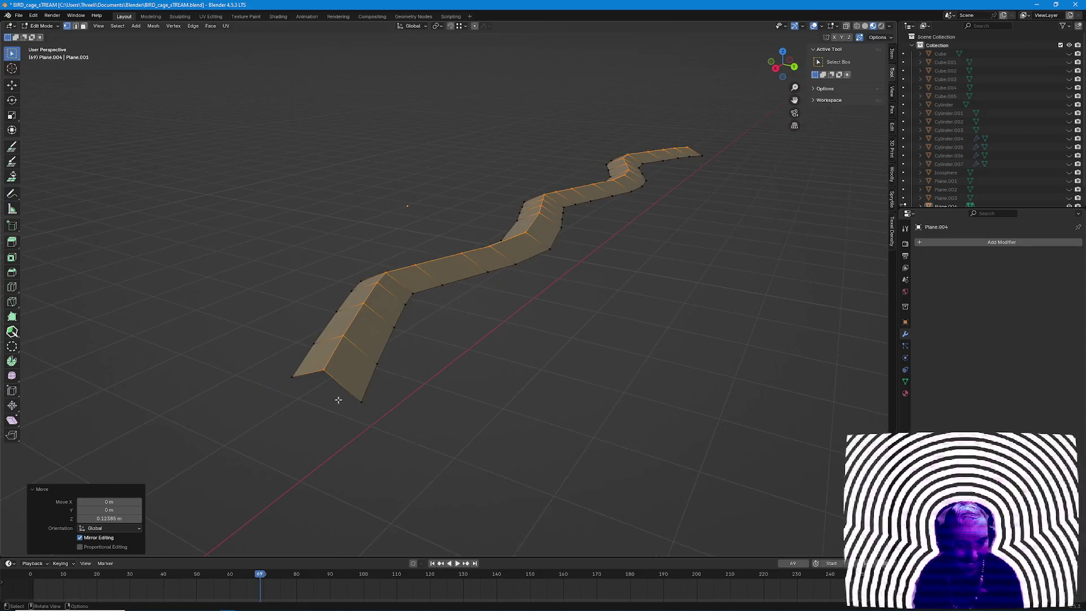
key("alt+a")
key("ctrl+r")
scroll(335, 394, "up", 1)
scroll(336, 395, "up", 1)
Add three lengthwise loop cuts and raise the middle face row along Z.
left_click(335, 394)
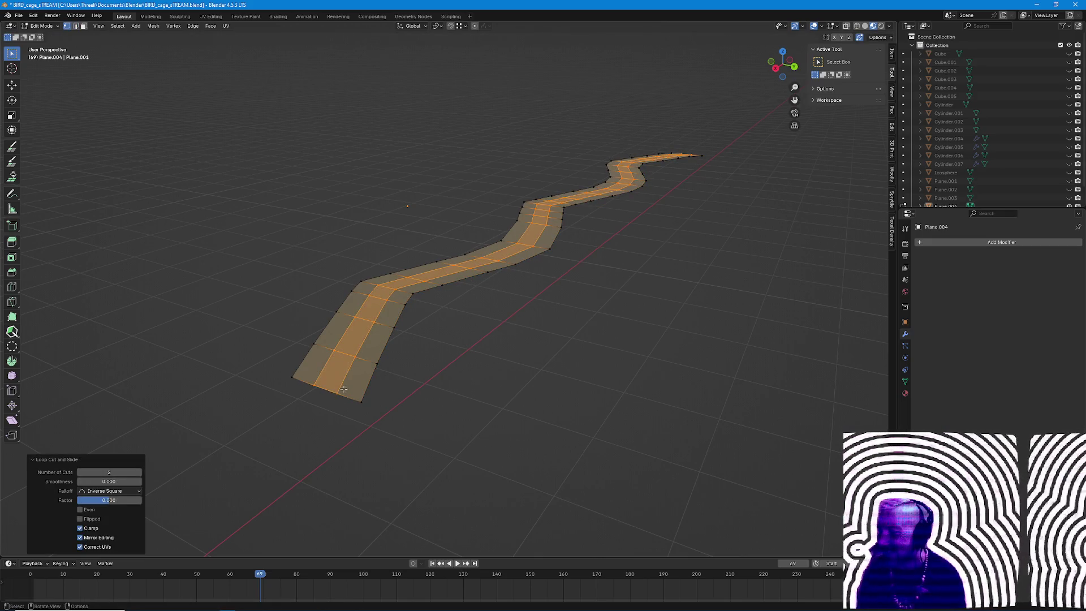
key("alt+a")
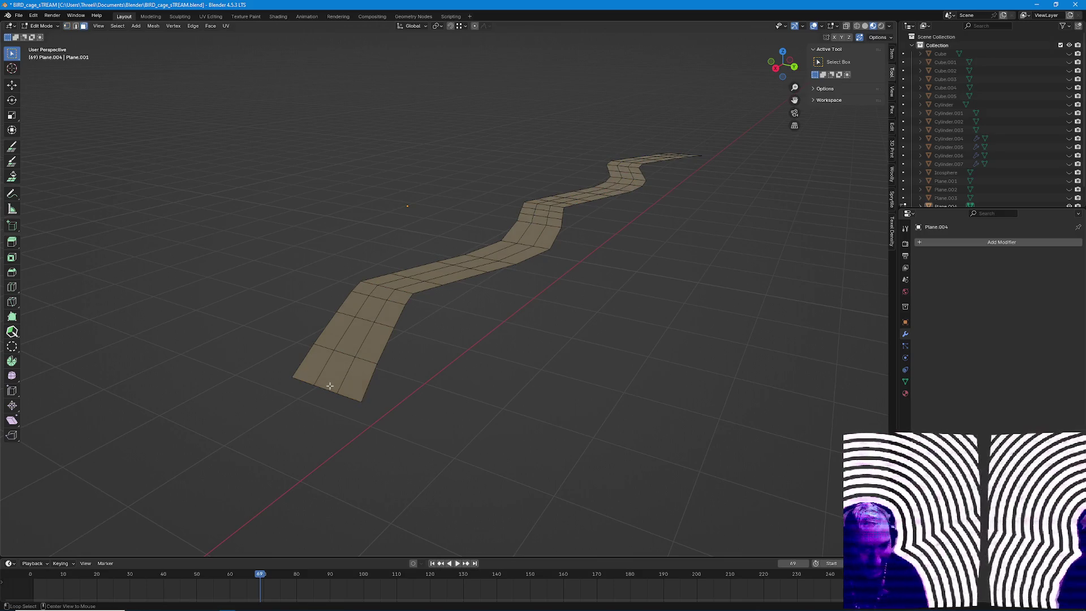
left_click(330, 386)
left_click(357, 335, "ctrl+alt")
key("g")
key("z")
left_click(497, 416)
mouse_move(497, 399)
middle_mouse_down()
mouse_move(492, 331)
mouse_move(489, 347)
mouse_move(543, 322)
middle_mouse_up()
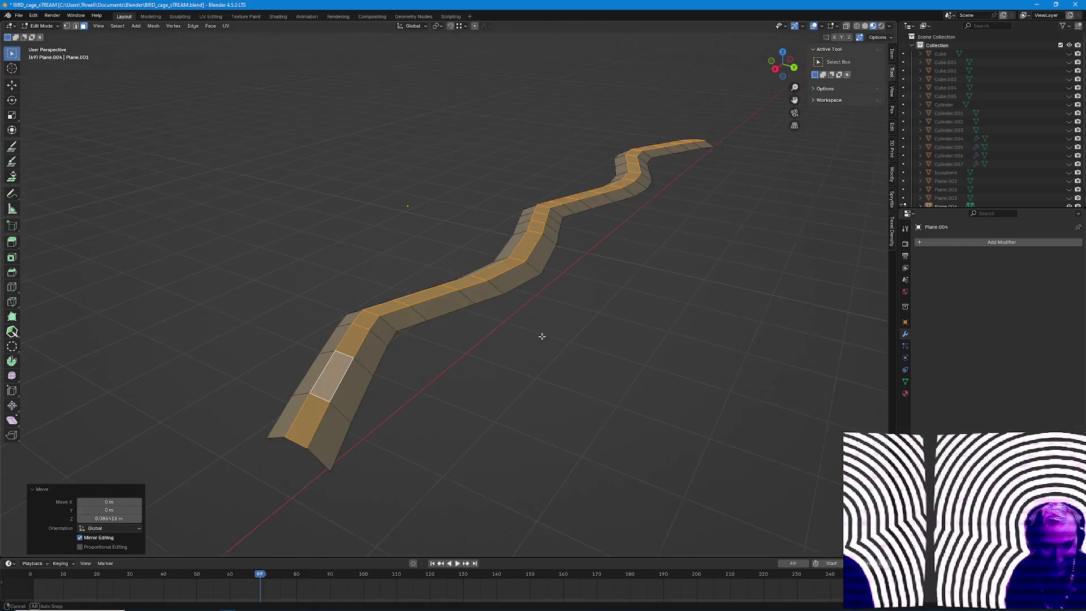
Undo a face bevel attempt and instead bevel the lengthwise edge loops, set to affect vertices.
key("ctrl+b")
left_click(610, 345)
key("ctrl+z")
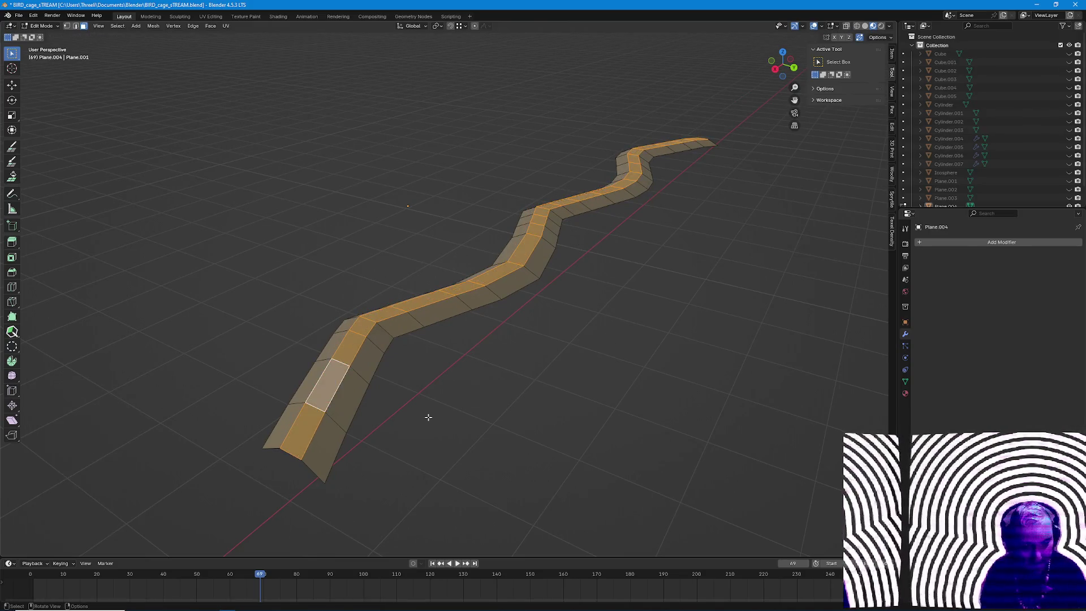
key("2")
left_click(346, 448, "alt")
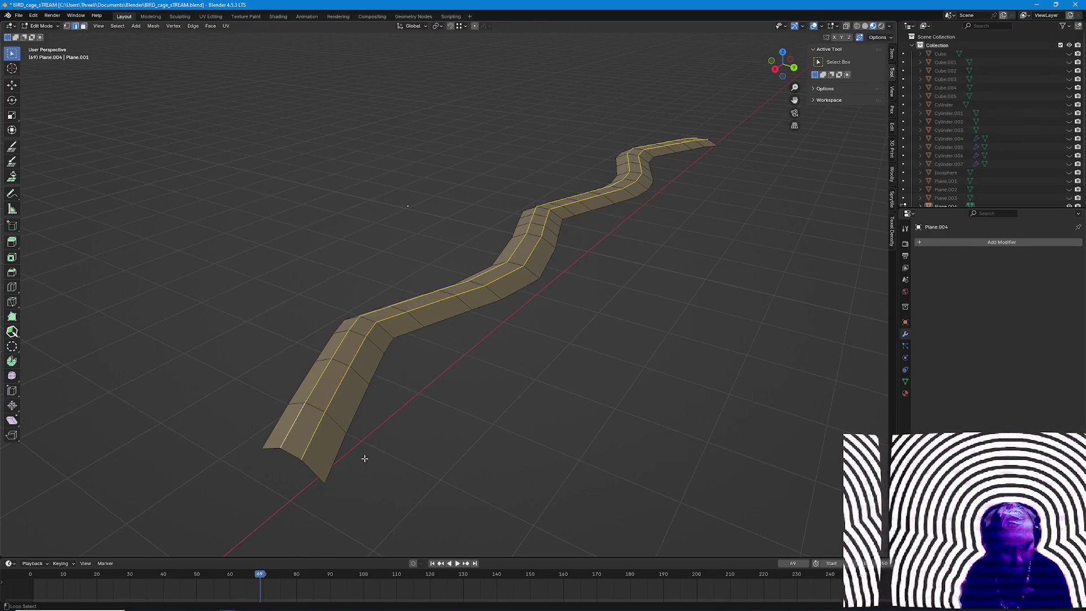
key("ctrl+b")
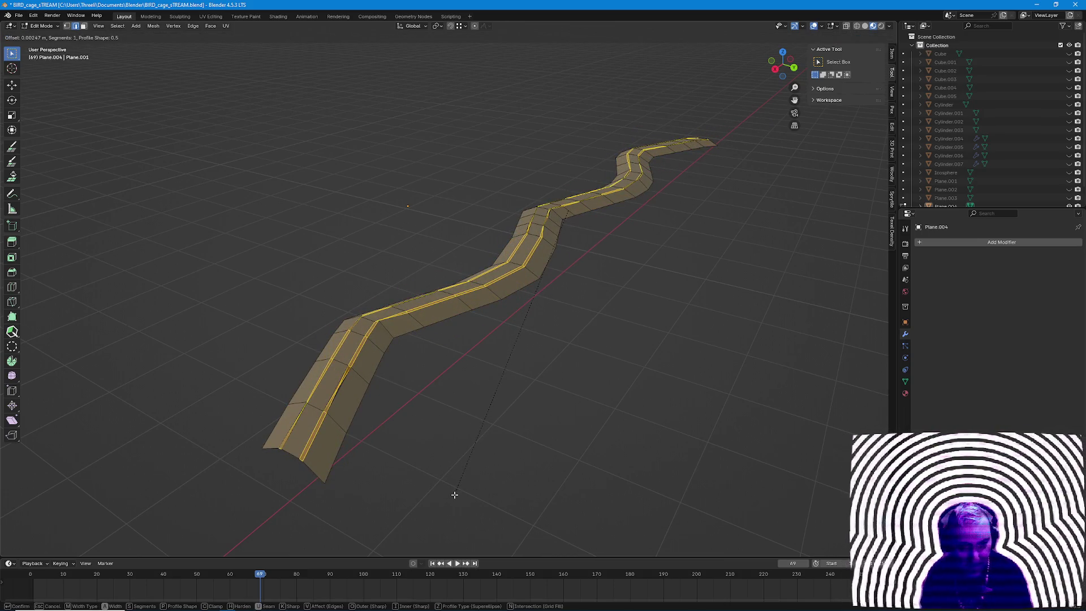
left_click(454, 494)
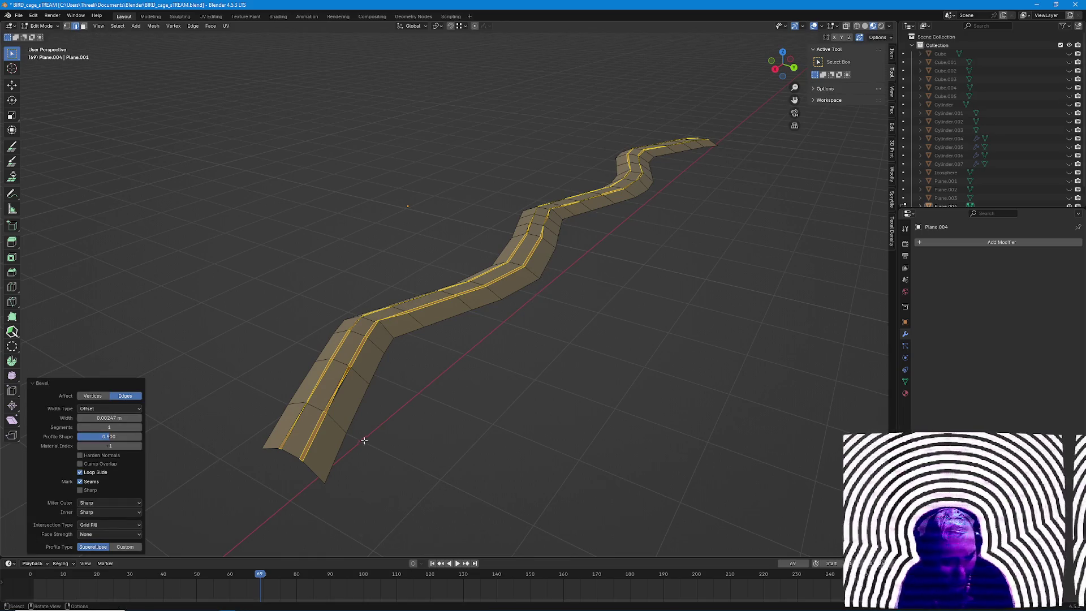
middle_click_drag(355, 438, 365, 445)
left_click(94, 396)
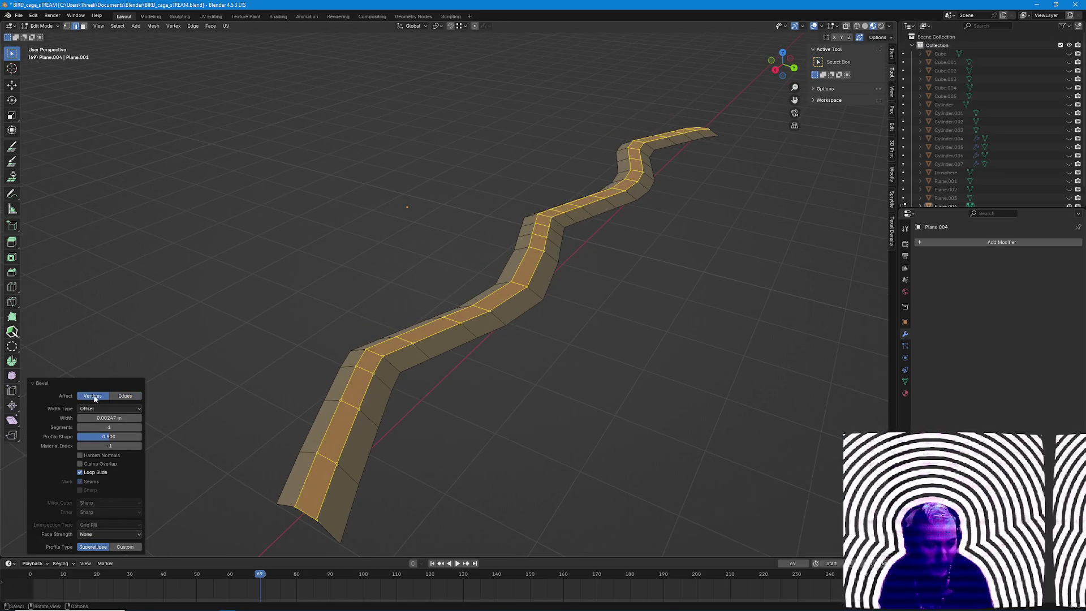
key("2")
scroll(484, 452, "up", 2)
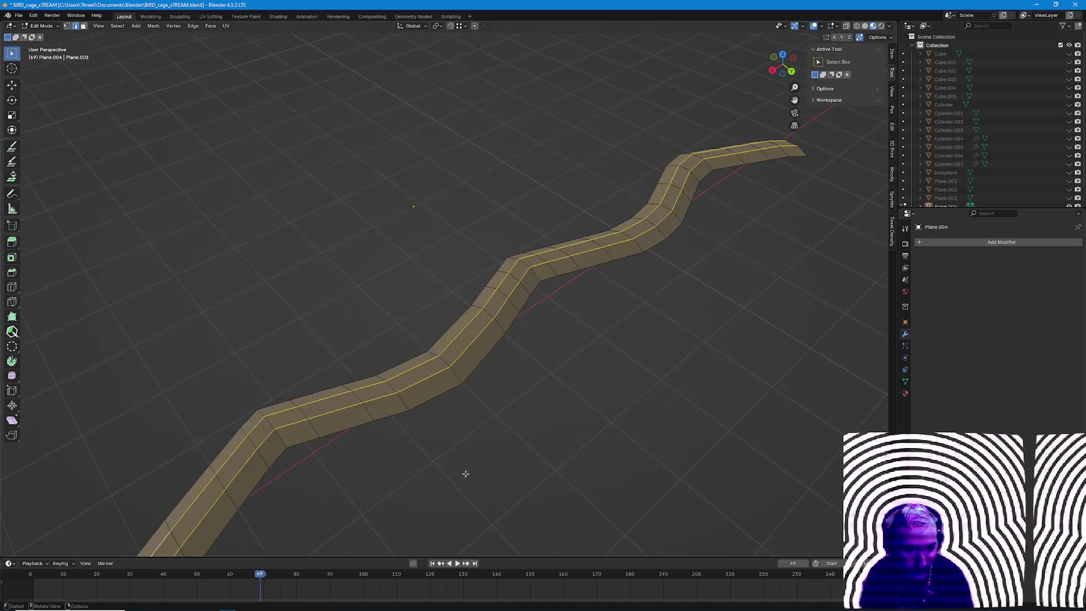
mouse_move(577, 437)
middle_mouse_down()
mouse_move(238, 365)
mouse_move(326, 269)
mouse_move(350, 299)
middle_mouse_up()
Add another loop cut and move a side edge loop vertically in the Right orthographic view.
key("ctrl+r")
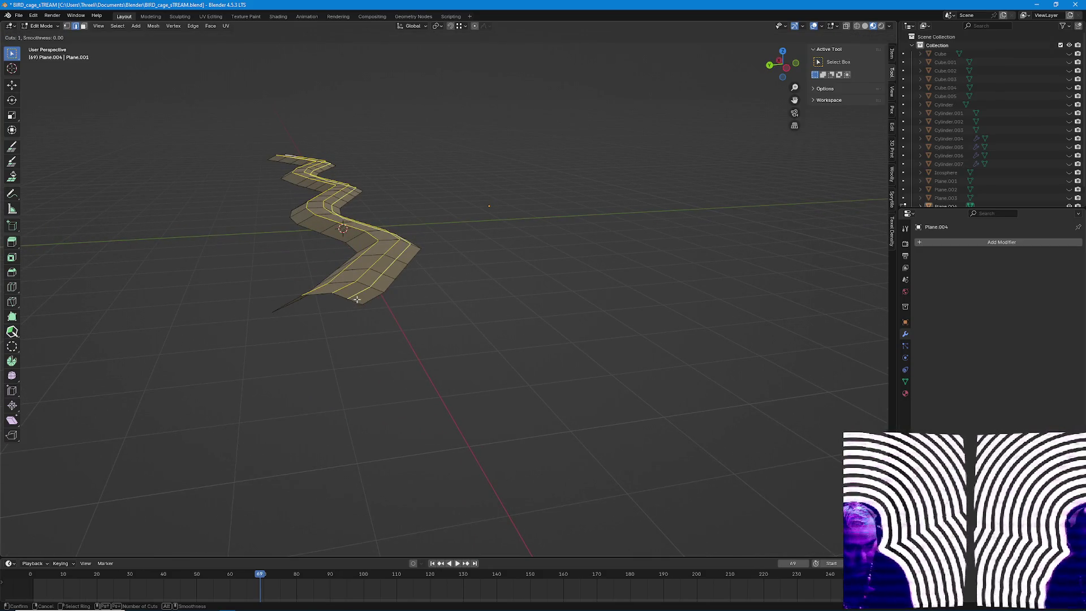
left_click(355, 306)
middle_click_drag(355, 308, 365, 333)
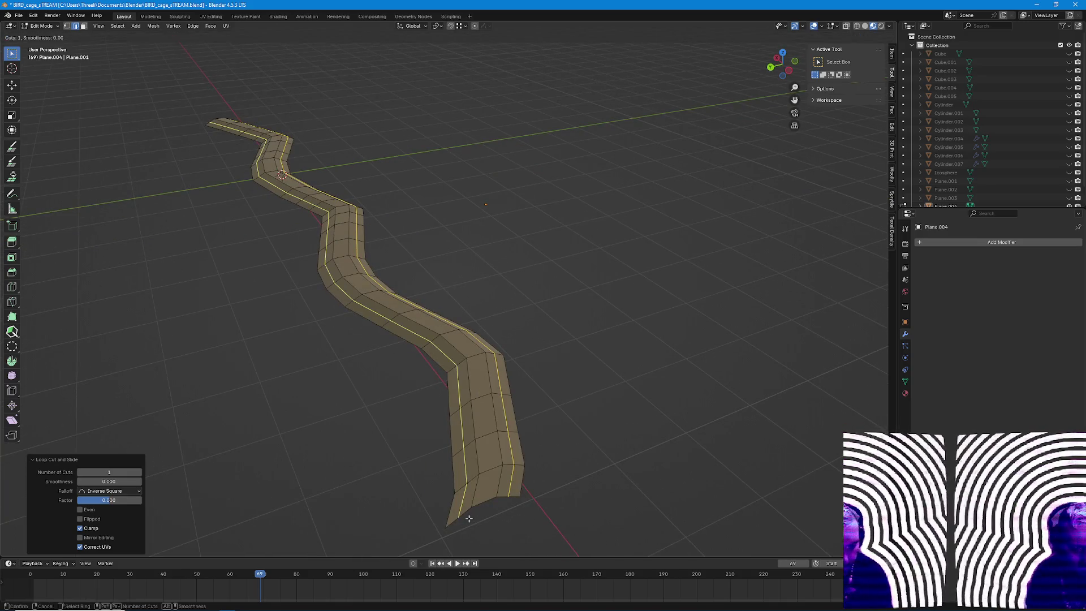
mouse_move(497, 520)
middle_mouse_down()
mouse_move(527, 407)
mouse_move(548, 373)
middle_mouse_up()
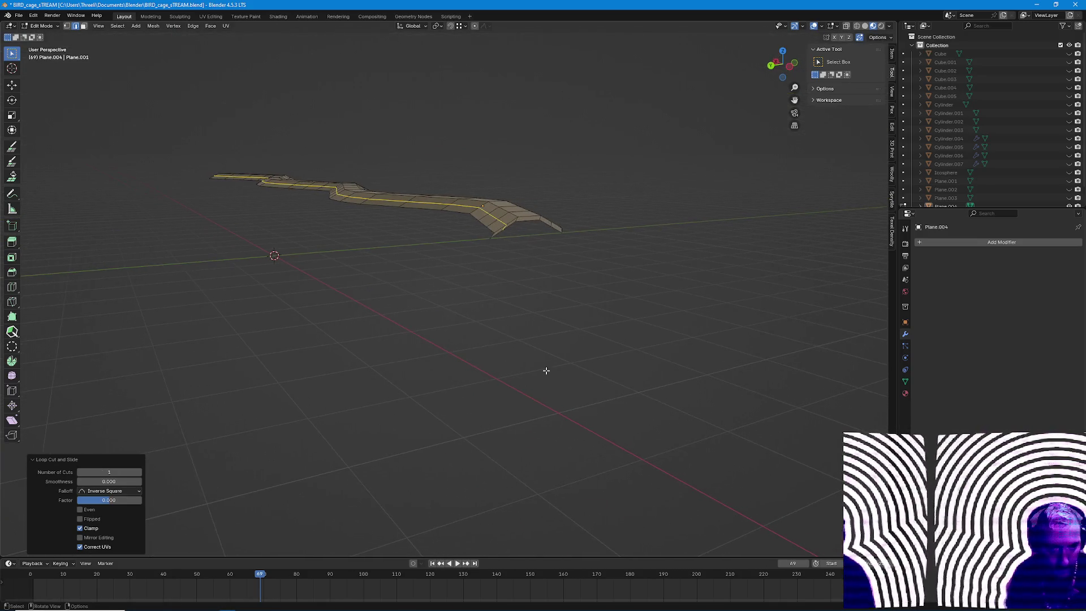
scroll(538, 346, "up", 3)
mouse_move(475, 356)
middle_mouse_down()
mouse_move(483, 373)
mouse_move(512, 374)
mouse_move(524, 337)
mouse_move(510, 336)
middle_mouse_up()
scroll(518, 395, "down", 3)
left_click(353, 319)
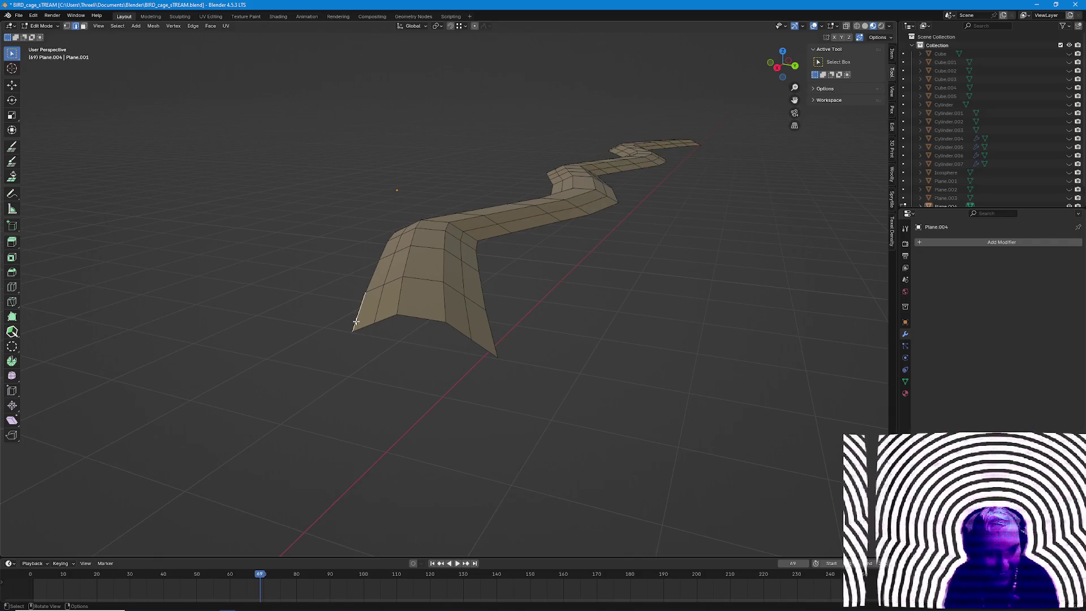
left_click(468, 321, "alt")
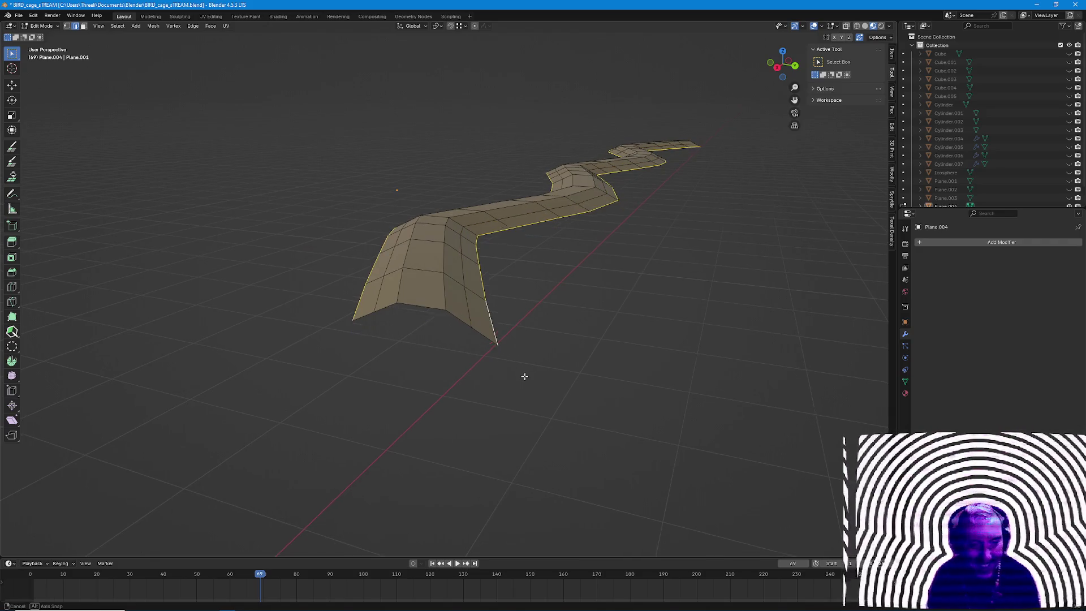
middle_click_drag(518, 377, 513, 378)
left_click(774, 75)
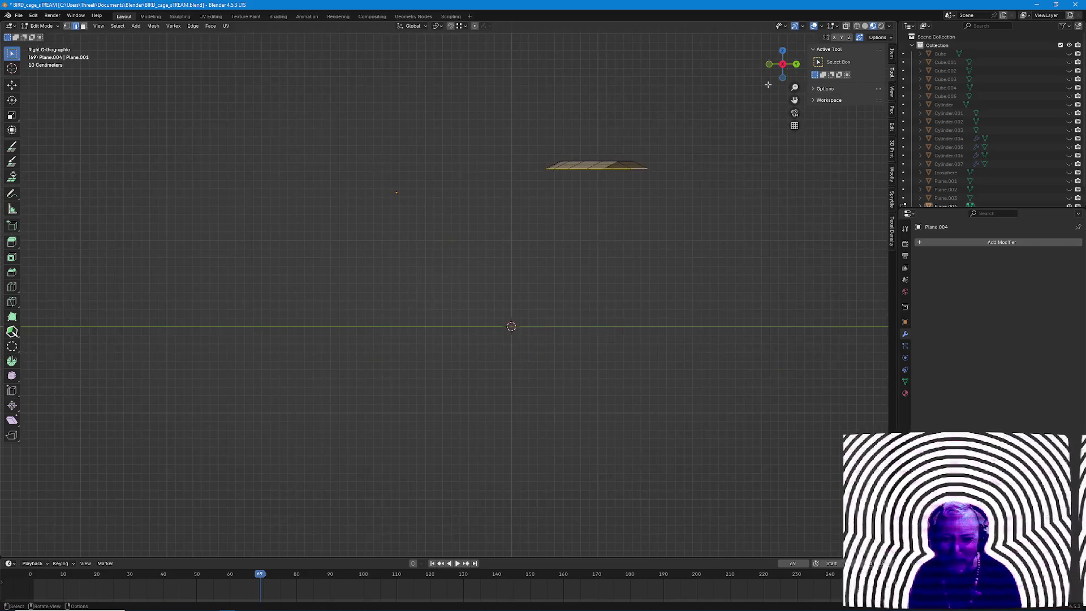
key("g")
key("z")
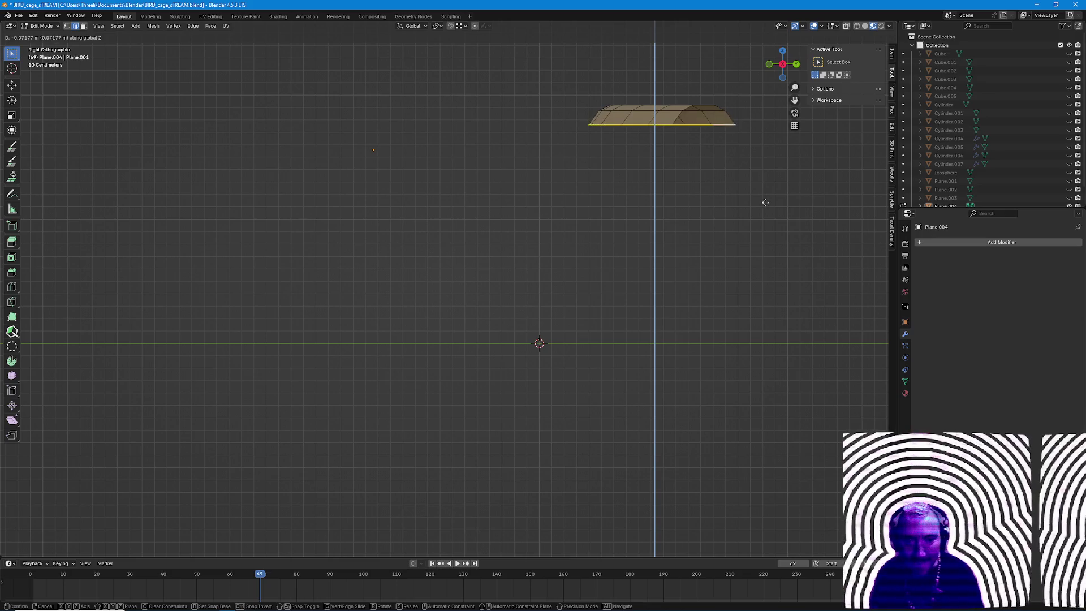
left_click(765, 197)
middle_click_drag(767, 193, 583, 308)
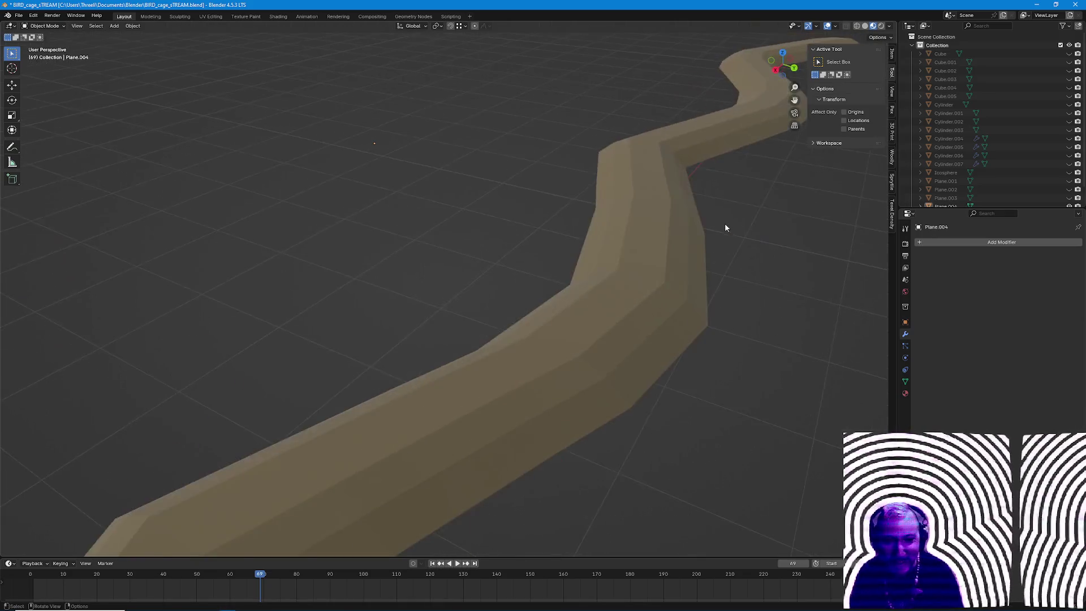
Select the whole mesh and apply smooth shading to the strip at object level.
right_click(560, 314)
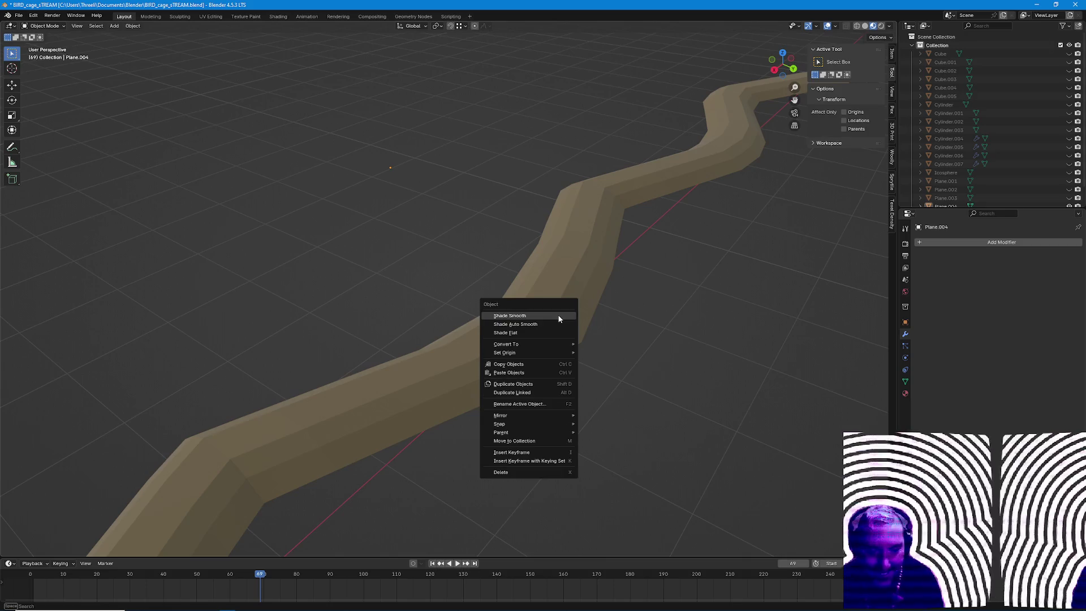
key("a")
key("ctrl+e")
key("Escape")
key("Tab")
right_click(593, 273)
left_click(594, 273)
right_click(594, 277)
left_click(592, 270)
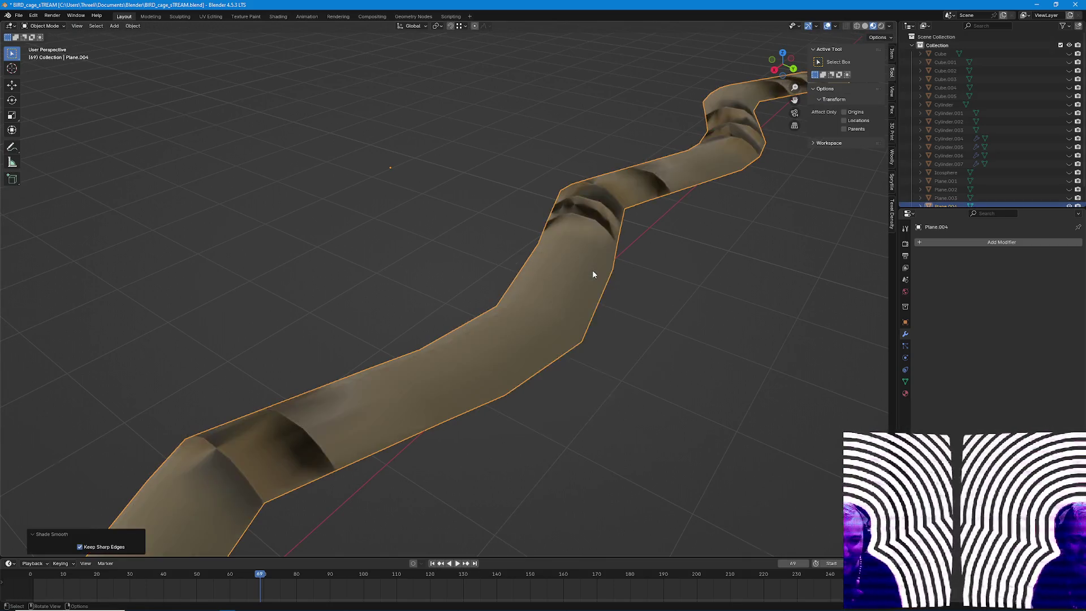
scroll(593, 269, "down", 3)
mouse_move(543, 319)
middle_mouse_down()
mouse_move(506, 374)
mouse_move(536, 358)
mouse_move(501, 305)
mouse_move(507, 377)
mouse_move(471, 289)
mouse_move(452, 375)
mouse_move(502, 329)
middle_mouse_up()
Merge vertices by distance and unwrap the strip's UVs, retrying with minimum stretch.
key("Tab")
key("m")
left_click(535, 358)
key("Tab")
scroll(476, 256, "up", 5)
scroll(451, 375, "down", 5)
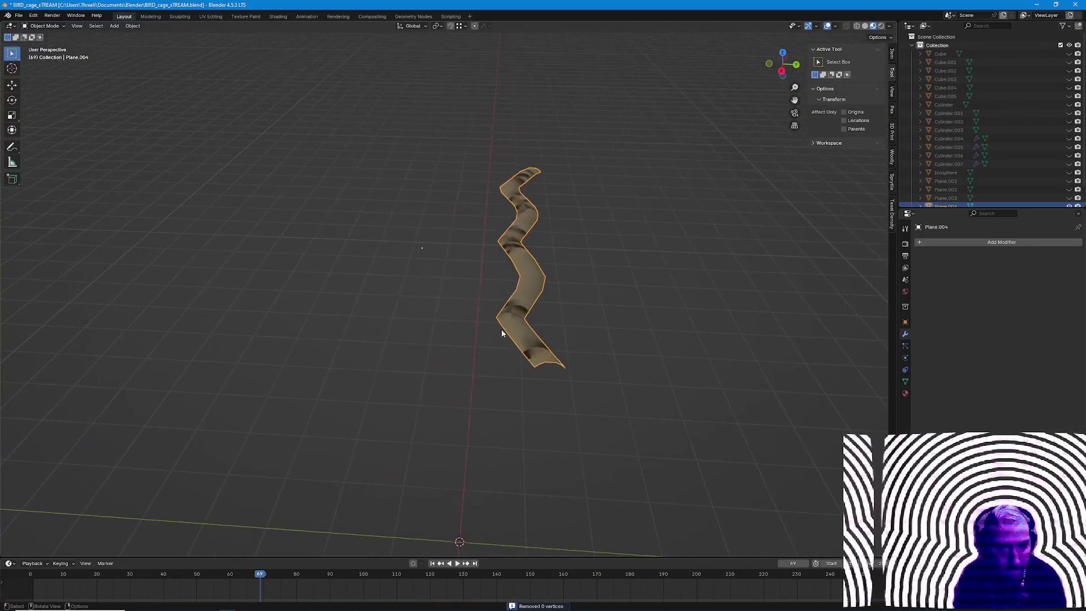
key("Tab")
left_click(225, 25)
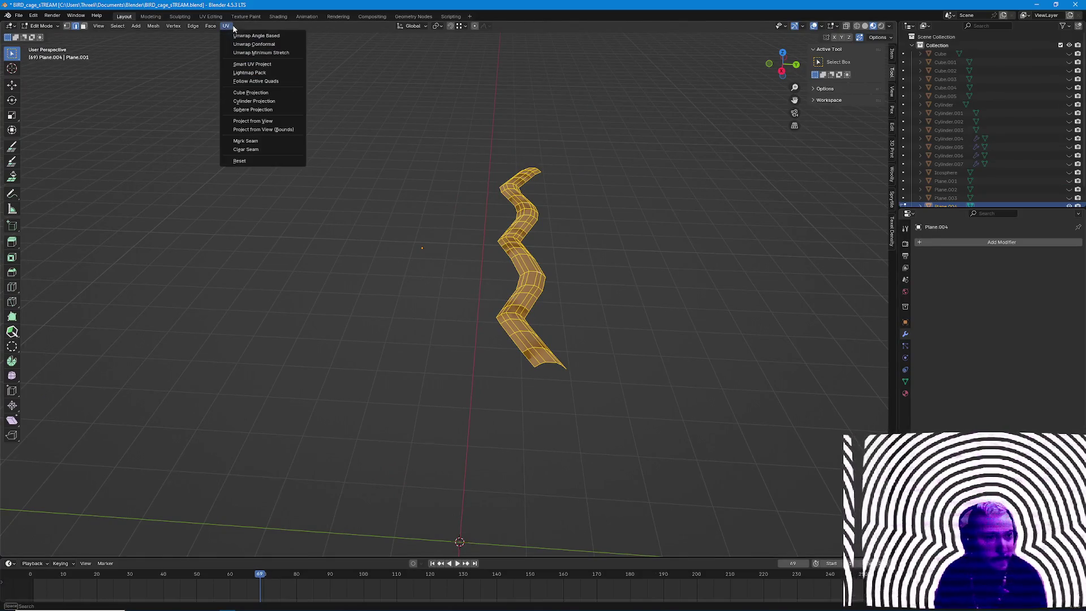
left_click(257, 42)
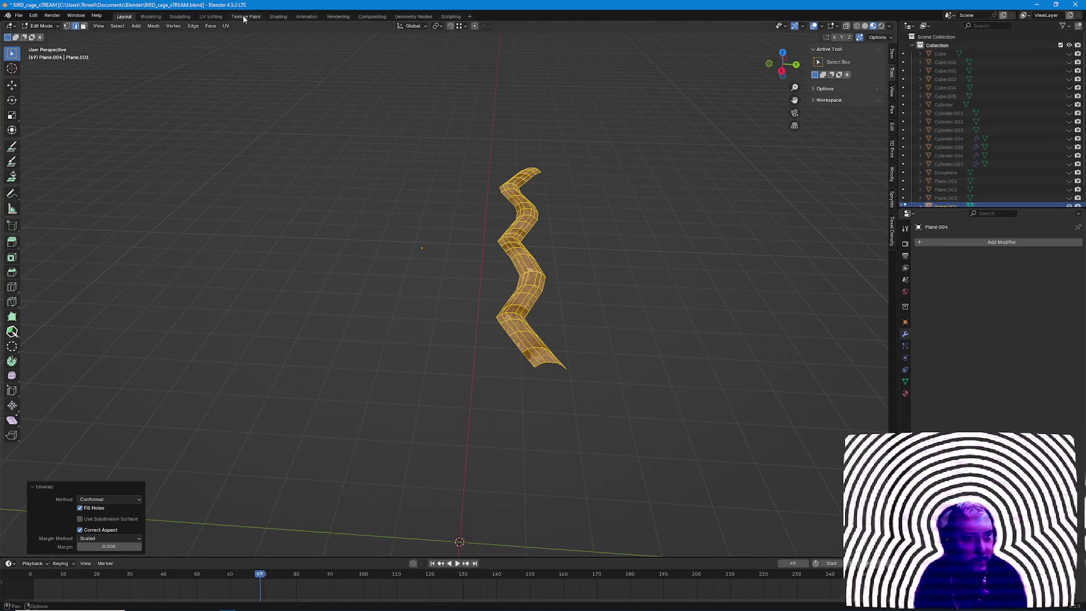
left_click(225, 26)
left_click(254, 51)
key("Tab")
middle_click_drag(553, 240, 473, 334)
scroll(472, 334, "up", 3)
scroll(478, 337, "up", 2)
Merge by distance again and fill holes via Mesh > Clean Up, then reselect everything.
key("Tab")
scroll(478, 337, "up", 2)
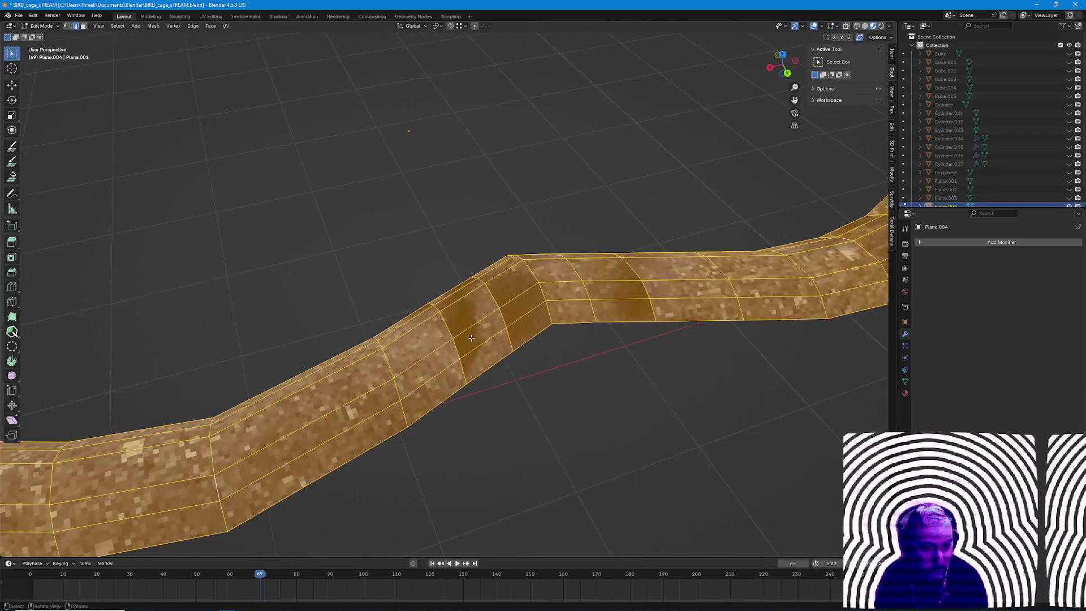
scroll(467, 343, "up", 1)
key("m")
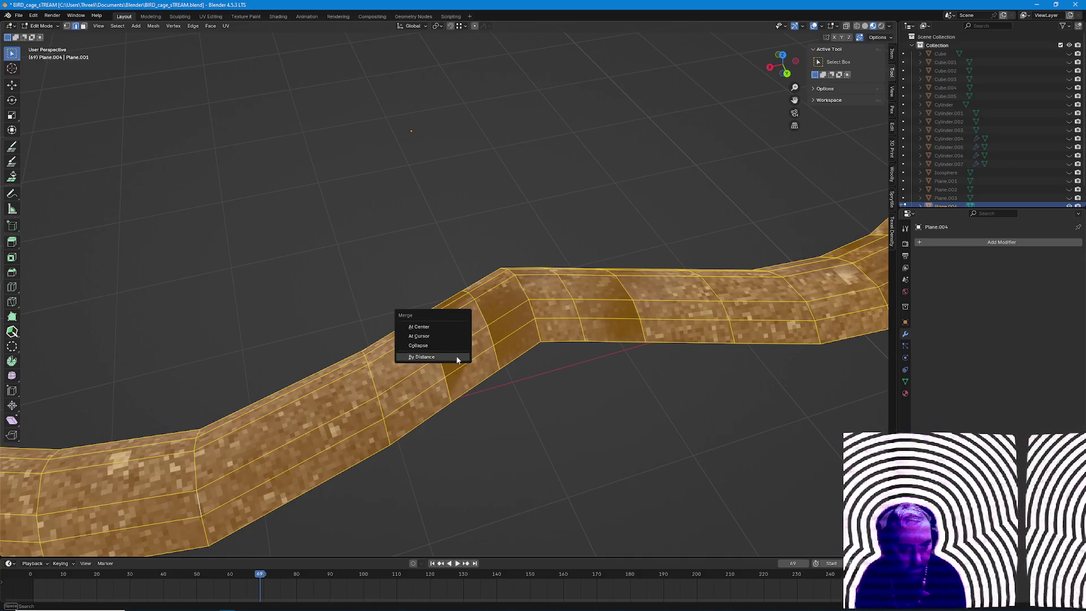
left_click(458, 360)
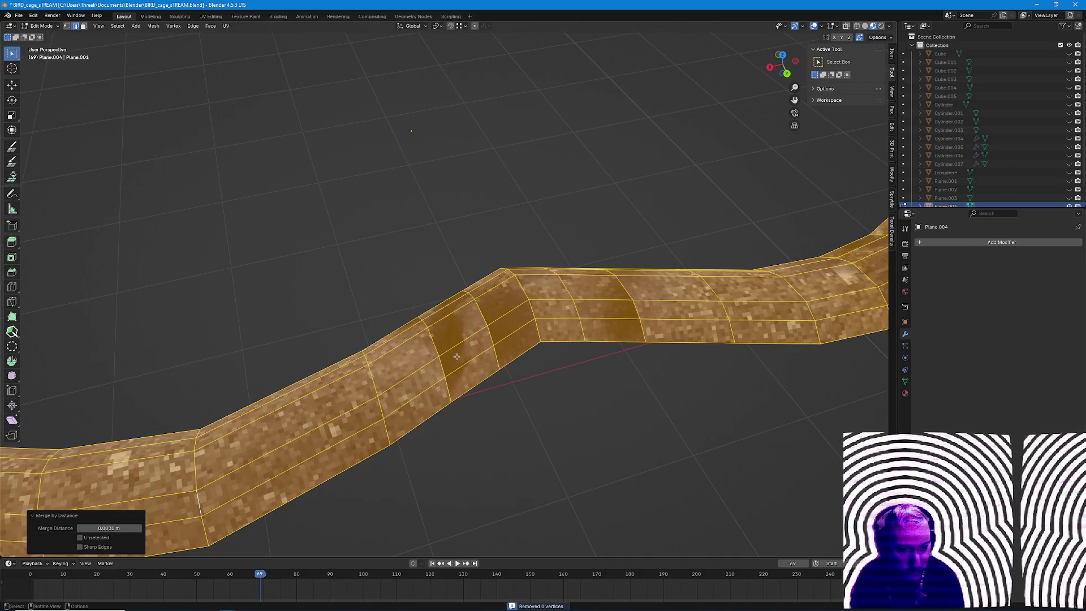
left_click(152, 26)
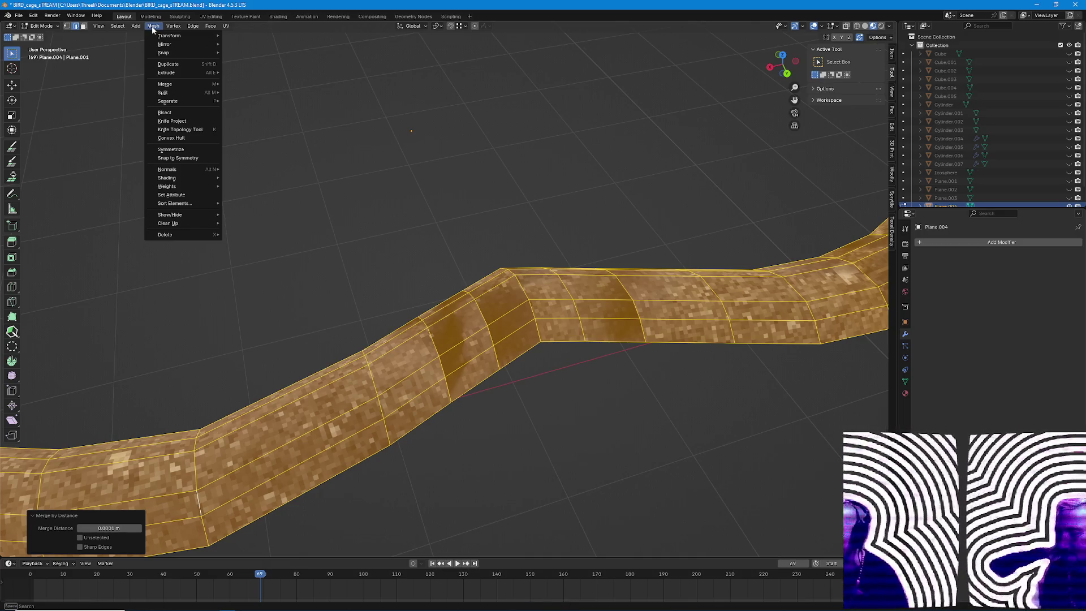
mouse_move(169, 223)
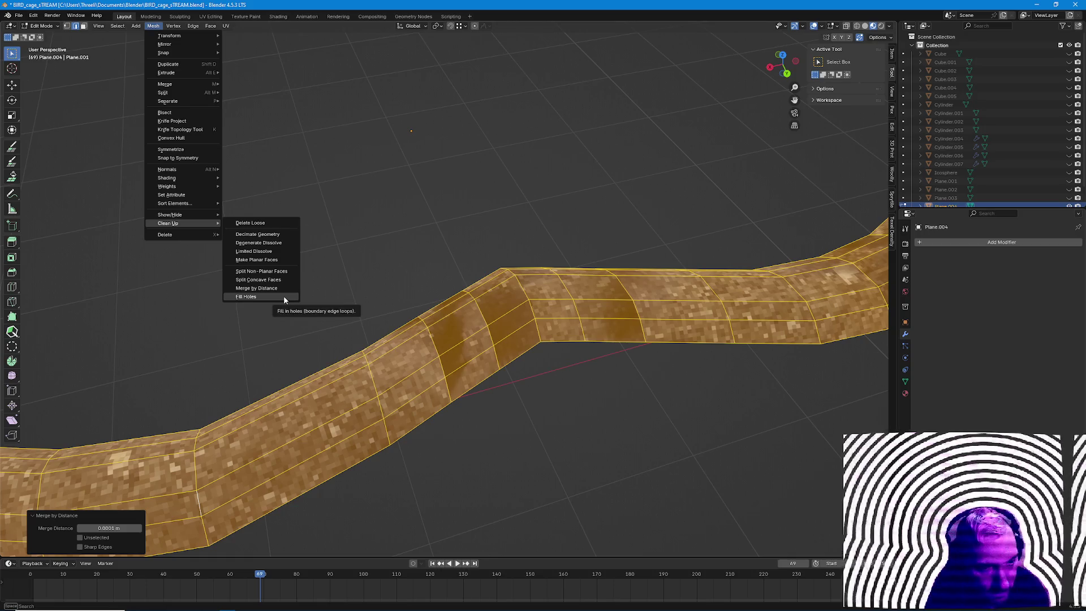
left_click(258, 234)
key("alt+a")
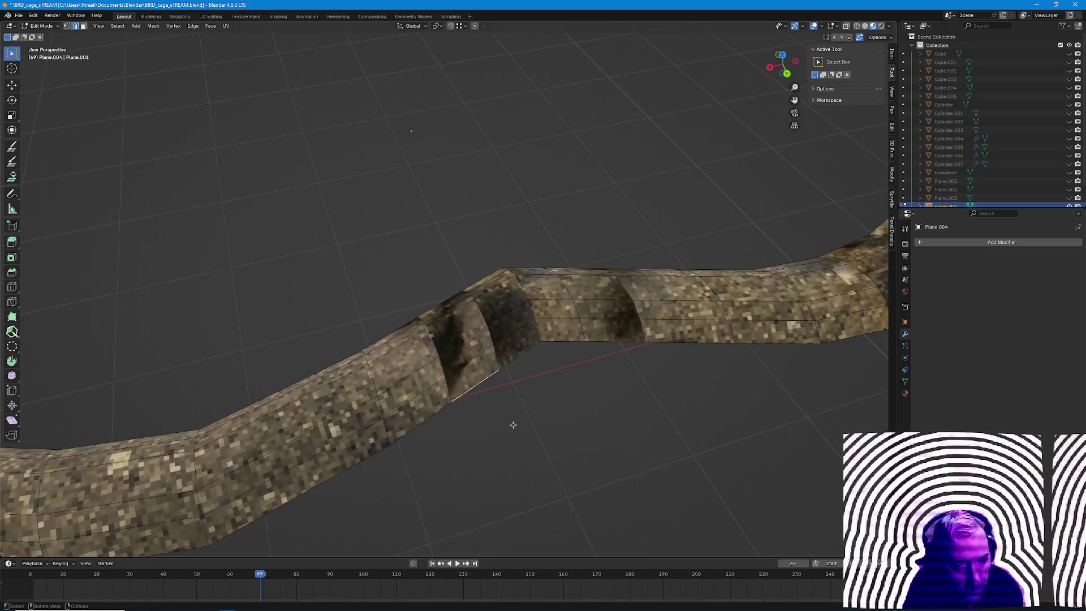
middle_click_drag(509, 407, 468, 299)
key("a")
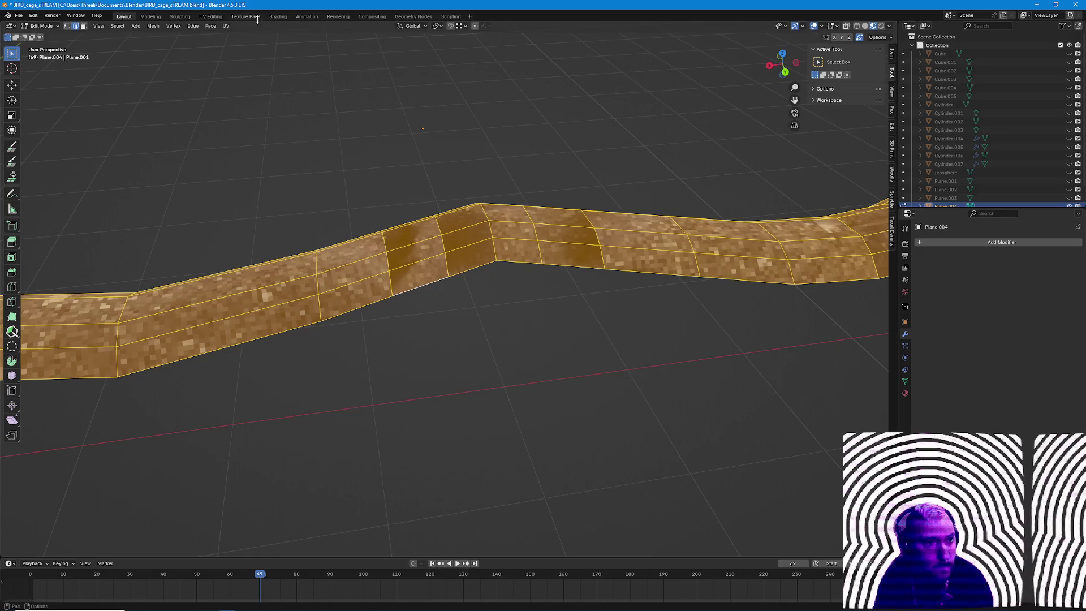
Run Smart UV Project on all the strip's faces to lay out the ground texture anew.
left_click(227, 26)
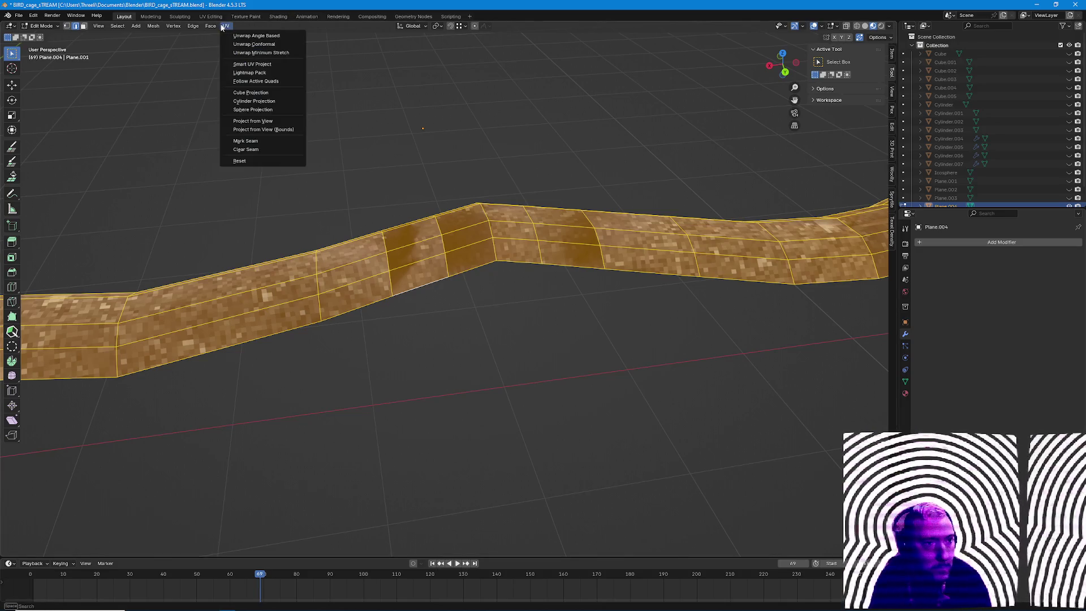
left_click(271, 63)
left_click(250, 143)
key("alt+a")
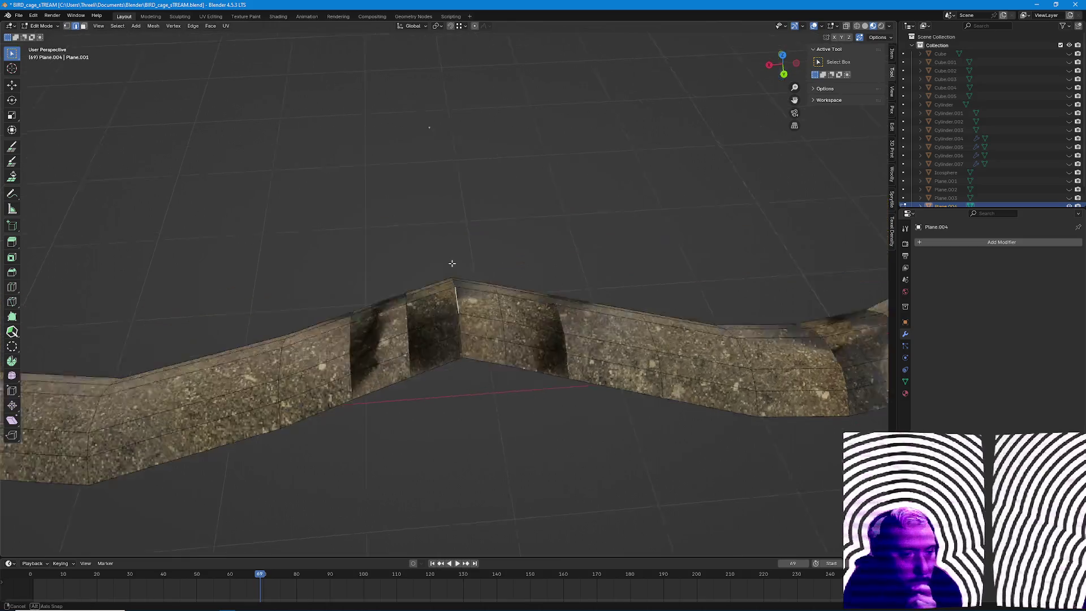
middle_click_drag(441, 324, 417, 397)
scroll(417, 397, "up", 3)
Inspect the remapped texture in Object Mode from several angles, then return to editing.
key("Tab")
mouse_move(356, 441)
middle_mouse_down()
mouse_move(392, 465)
mouse_move(518, 449)
mouse_move(510, 357)
mouse_move(566, 466)
middle_mouse_up()
key("Home")
middle_click_drag(493, 341, 561, 330)
scroll(506, 364, "up", 3)
scroll(505, 365, "down", 3)
mouse_move(506, 365)
middle_mouse_down()
mouse_move(432, 291)
mouse_move(487, 375)
mouse_move(447, 488)
middle_mouse_up()
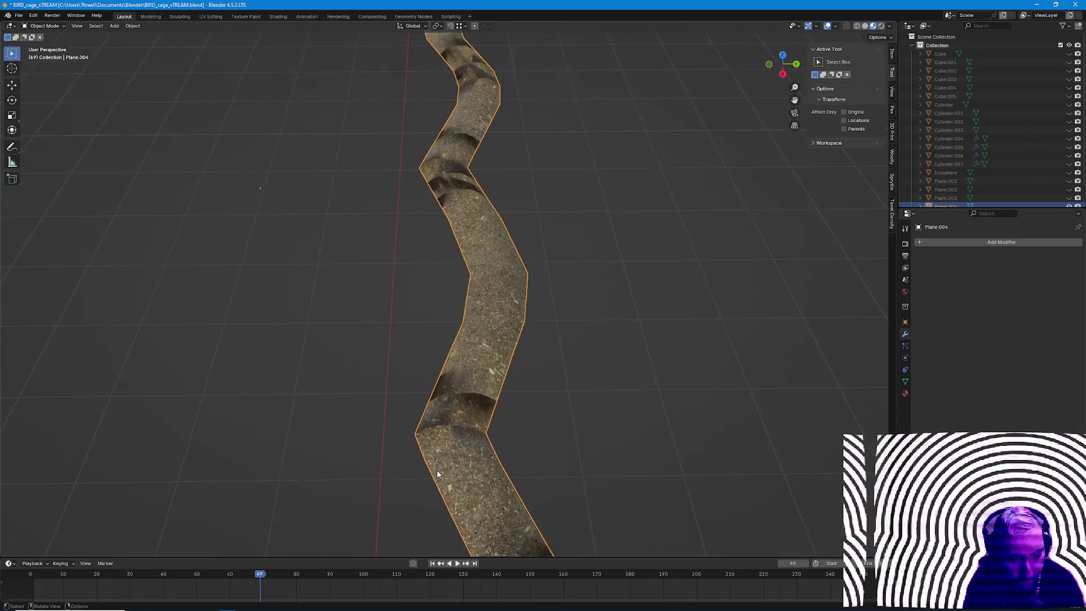
key("Tab")
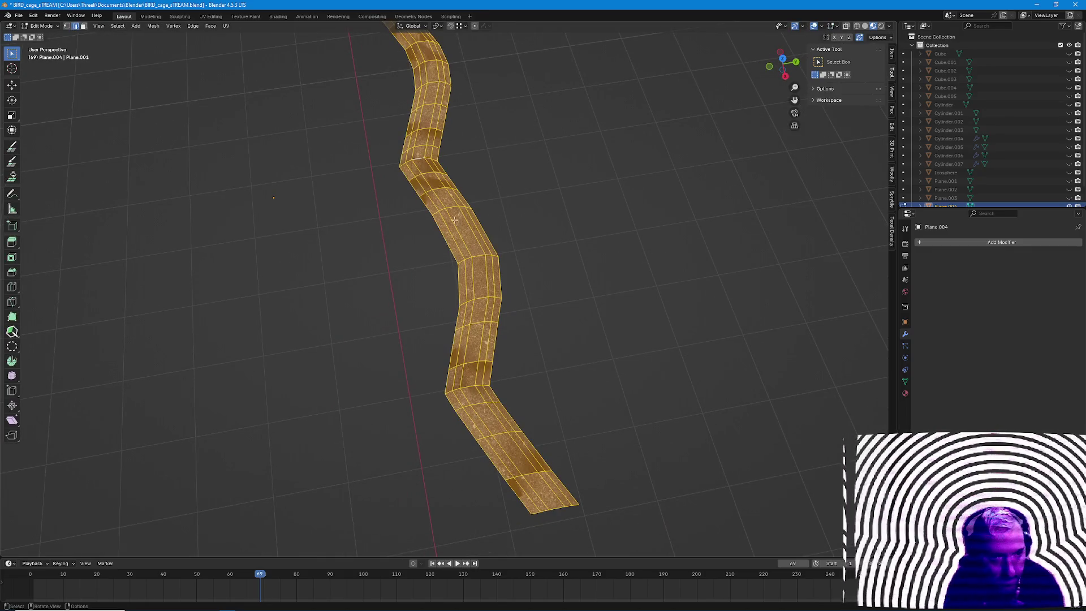
scroll(454, 225, "up", 3)
mouse_move(454, 255)
middle_mouse_down()
mouse_move(428, 488)
mouse_move(485, 421)
mouse_move(492, 365)
mouse_move(594, 255)
middle_mouse_up()
key("alt+a")
scroll(496, 329, "up", 3)
scroll(594, 254, "down", 3)
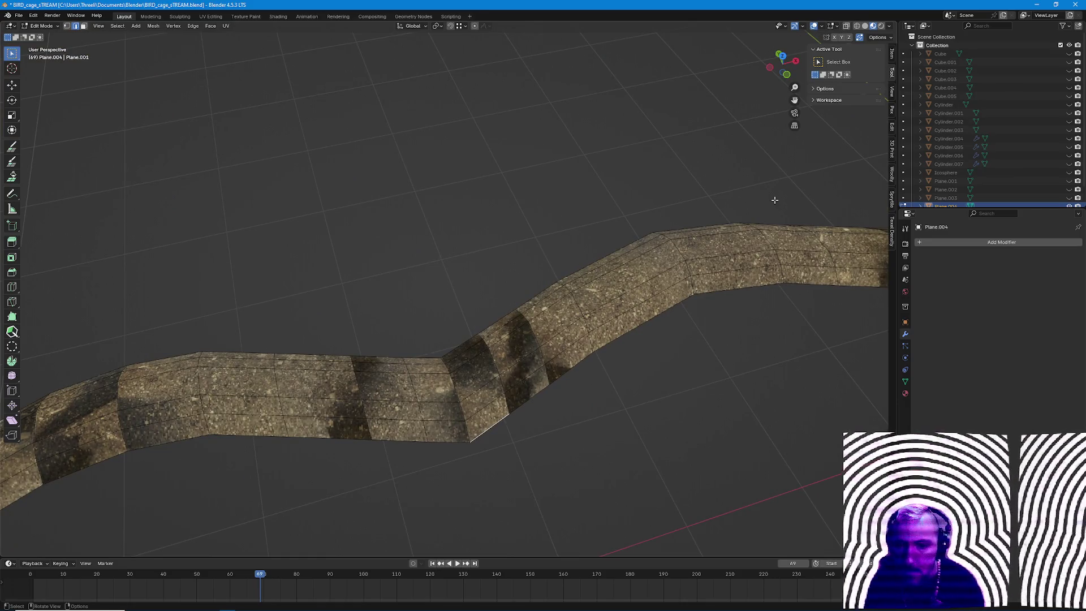
Enable the Face Orientation overlay and recalculate normals on all the strip's faces.
key("a")
left_click(883, 25)
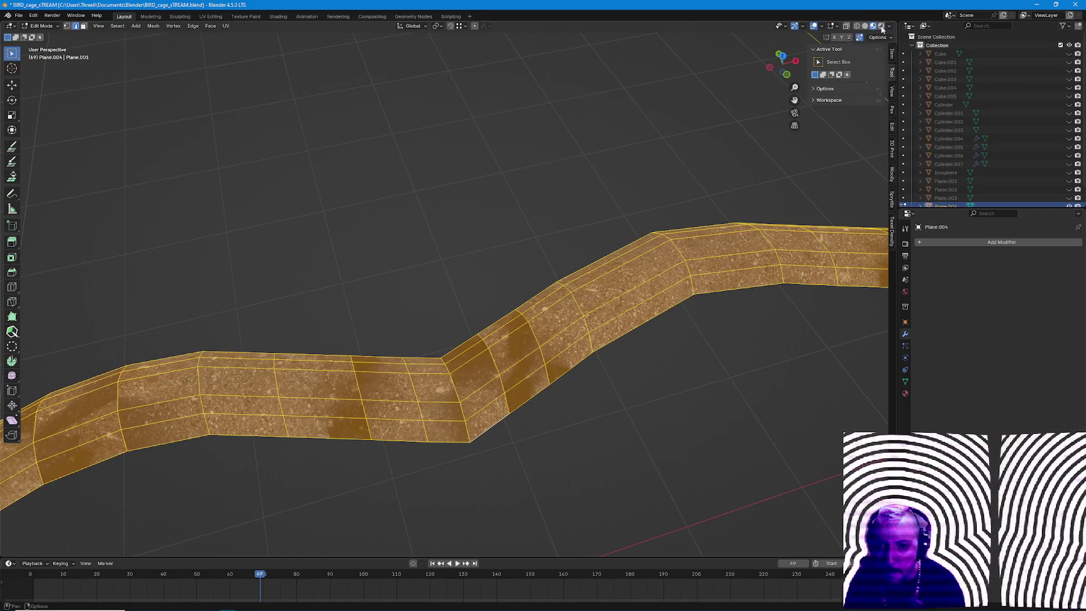
left_click(821, 25)
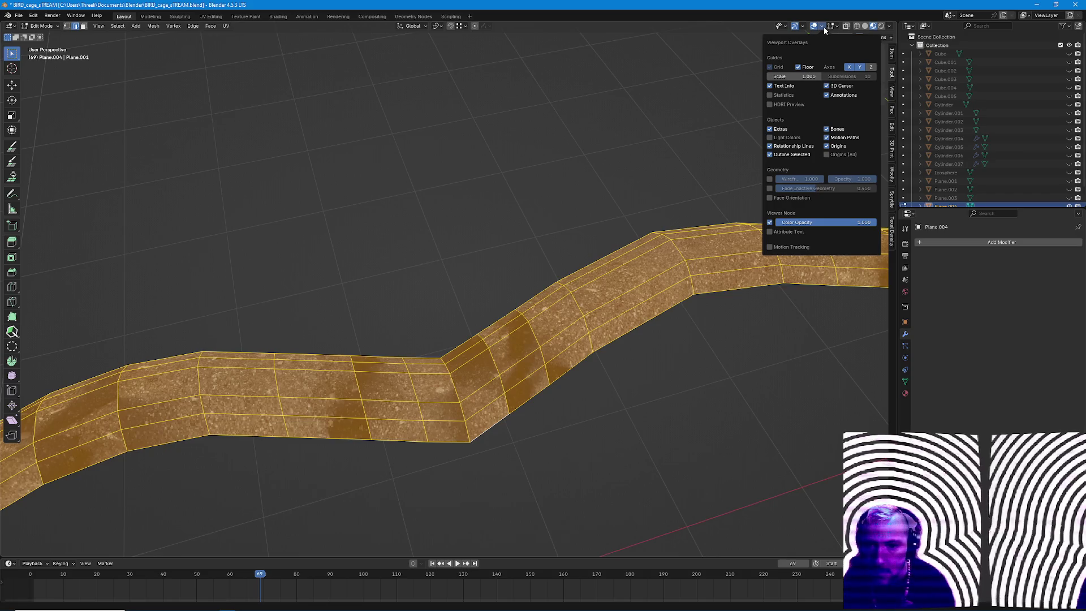
left_click(769, 198)
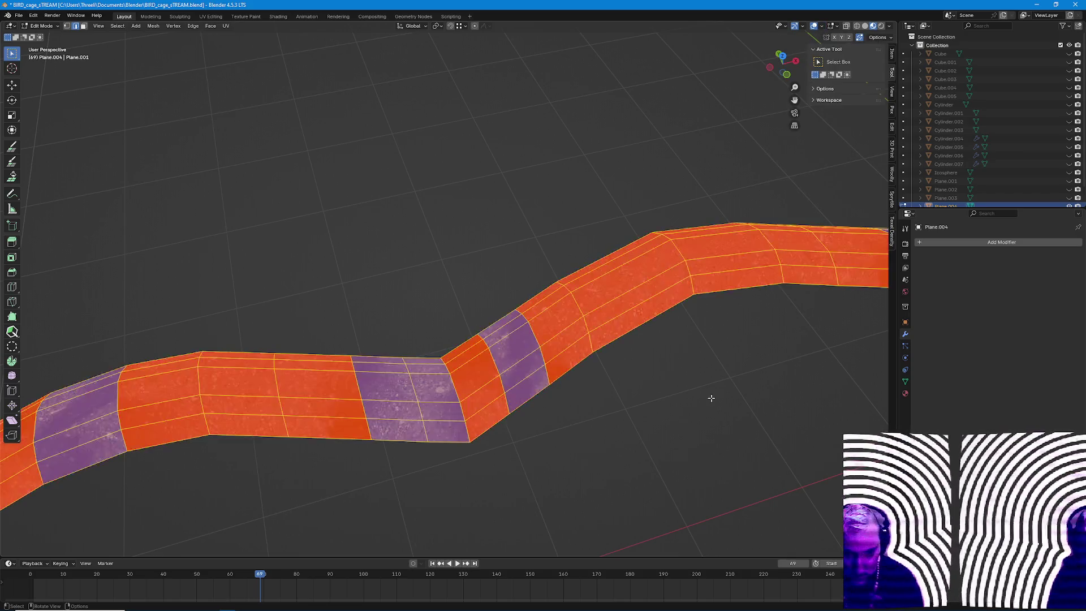
key("shift+n")
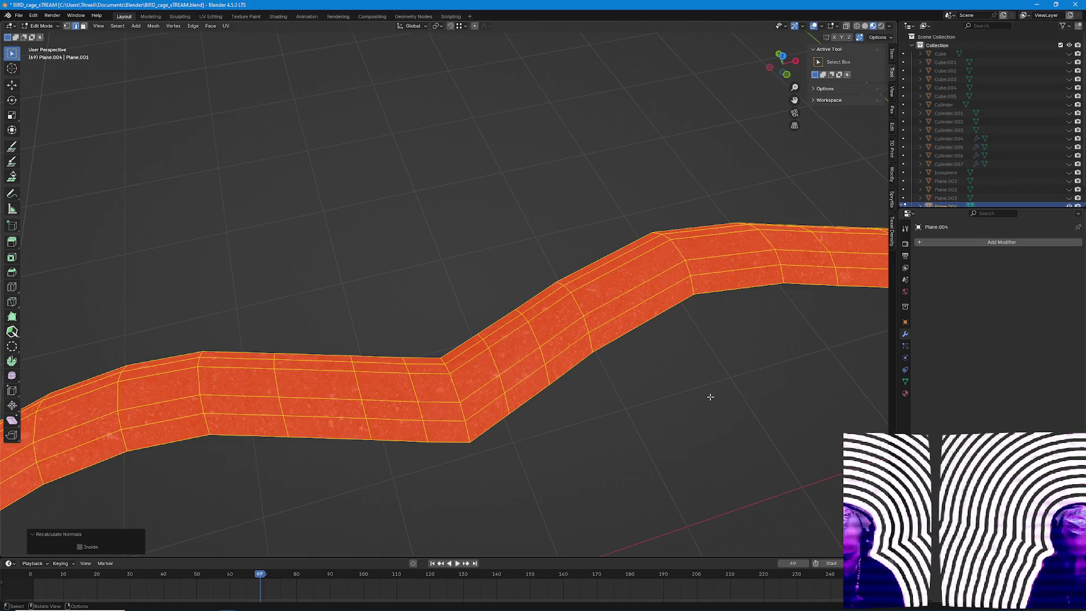
key("n")
key("alt+a")
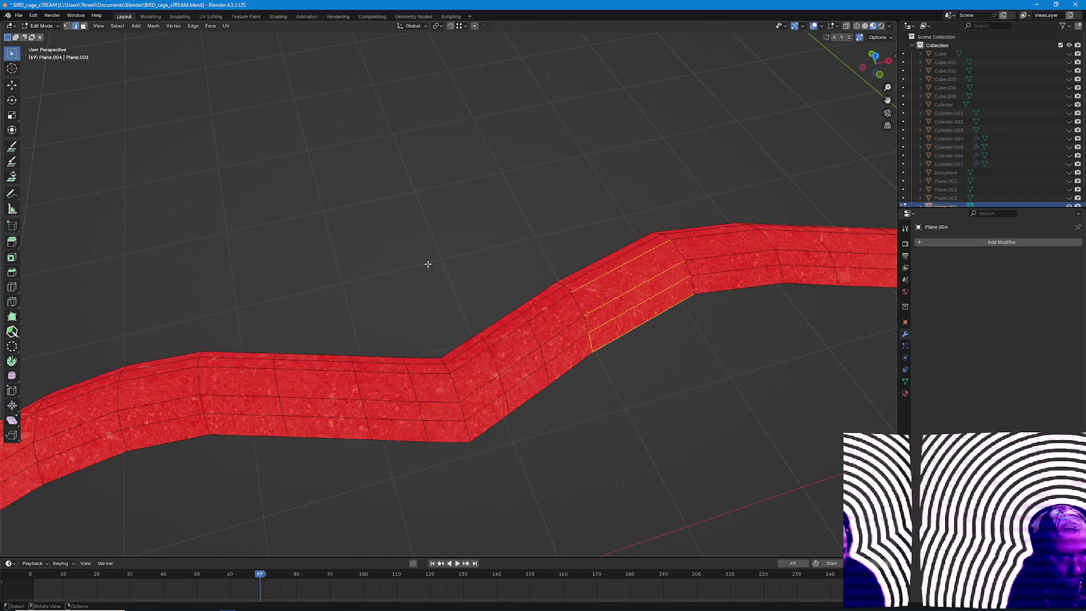
Recalculate the normals again with the Inside option ticked, then leave Edit Mode.
right_click(657, 423)
key("a")
key("shift+n")
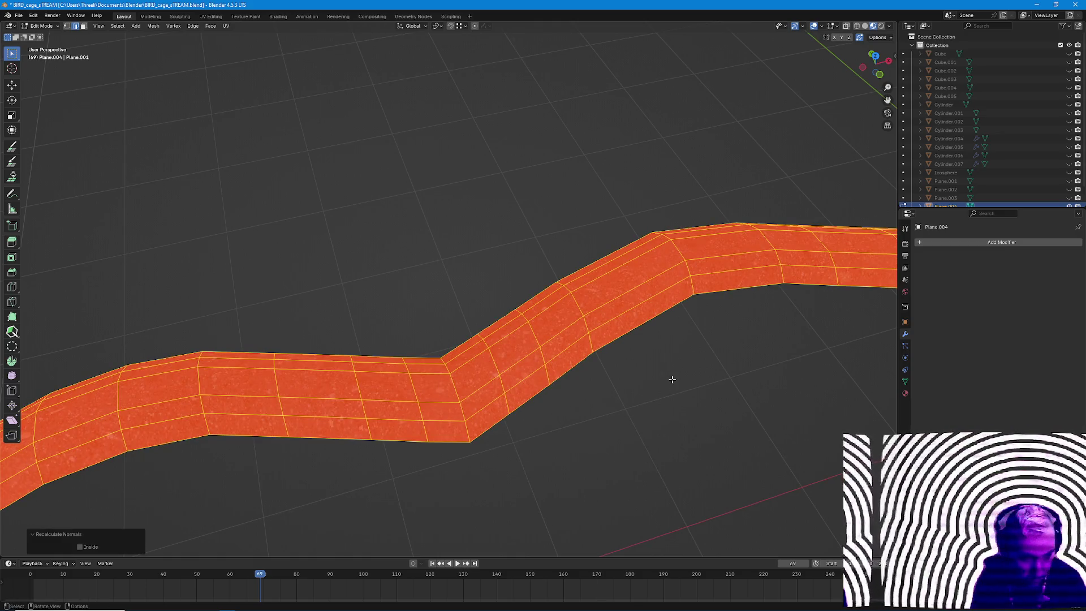
left_click(80, 546)
key("Tab")
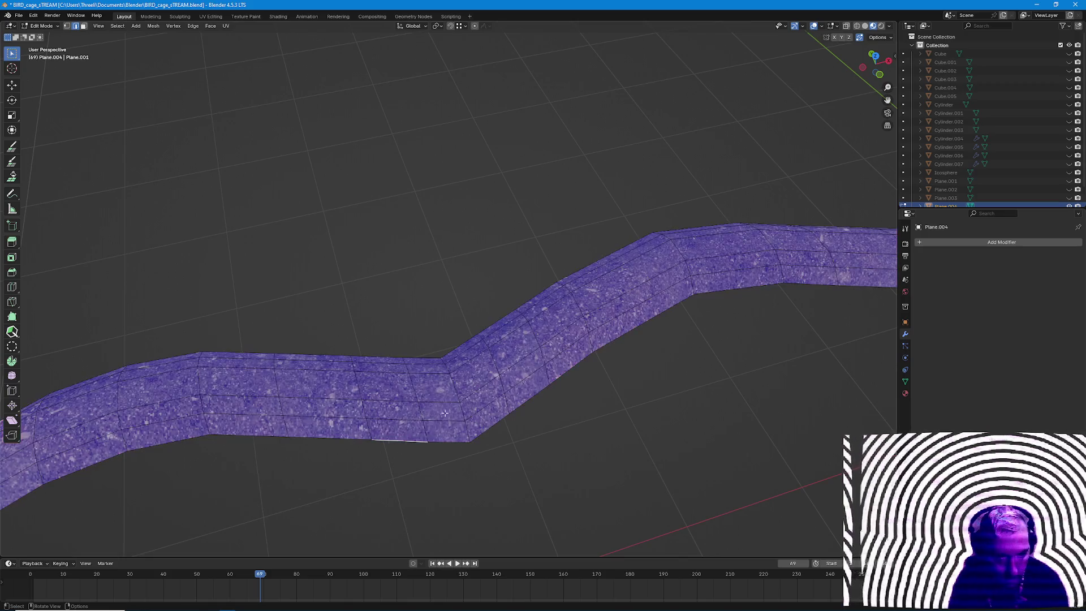
Turn off the Face Orientation overlay and deselect the strip.
middle_click_drag(510, 340, 801, 188)
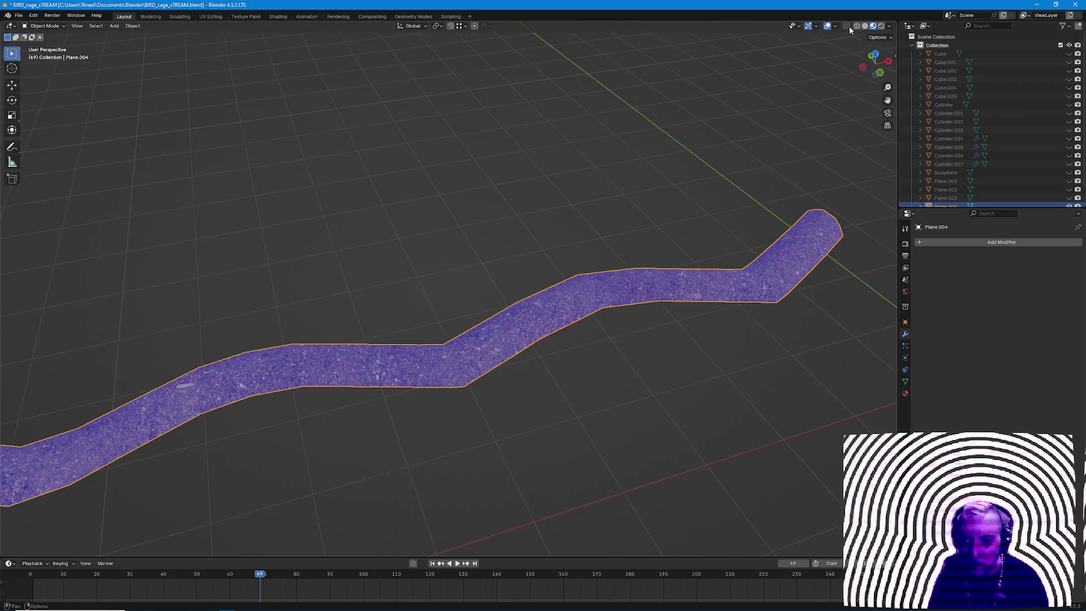
left_click(833, 26)
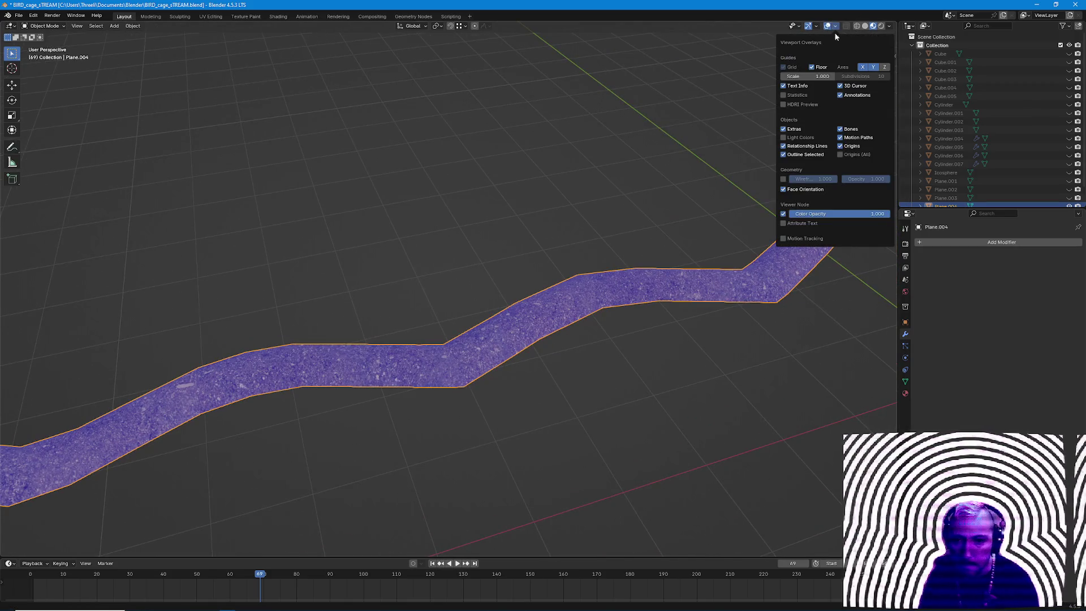
left_click(785, 197)
left_click(376, 267)
scroll(376, 288, "down", 3)
mouse_move(366, 323)
middle_mouse_down()
mouse_move(364, 268)
mouse_move(382, 263)
middle_mouse_up()
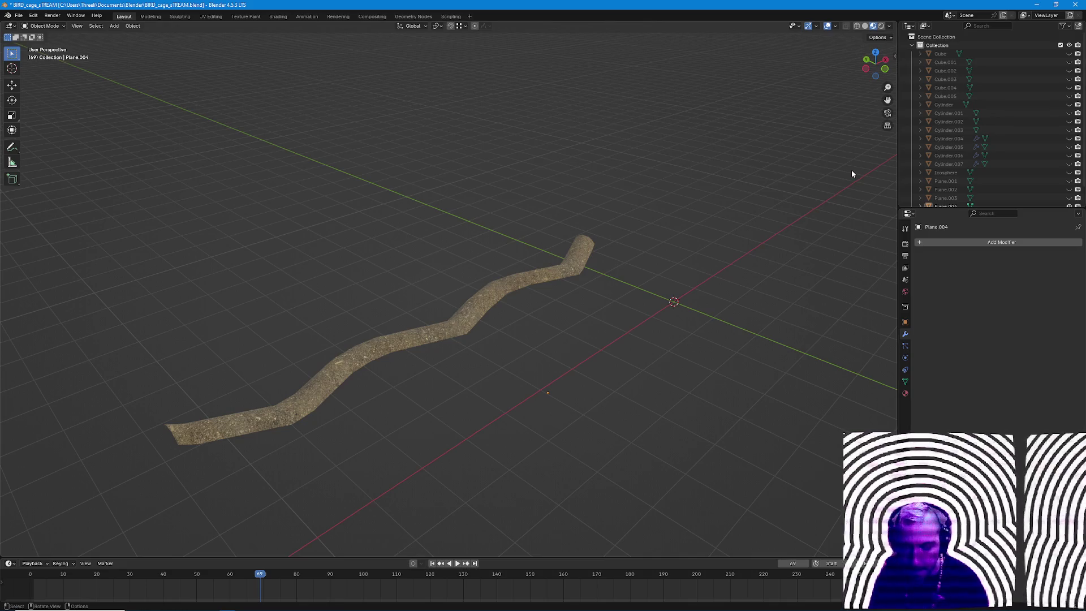
Unhide all scene objects and lower the dirt strip along Z near the stone wall.
key("alt+h")
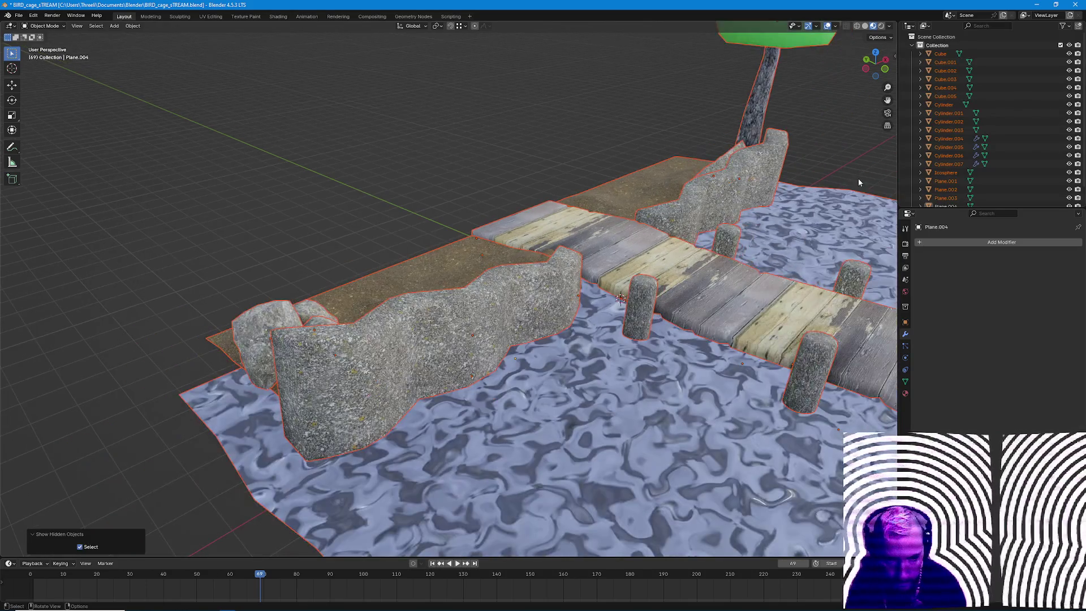
mouse_move(857, 178)
middle_mouse_down()
mouse_move(594, 255)
mouse_move(519, 318)
mouse_move(469, 328)
mouse_move(490, 344)
middle_mouse_up()
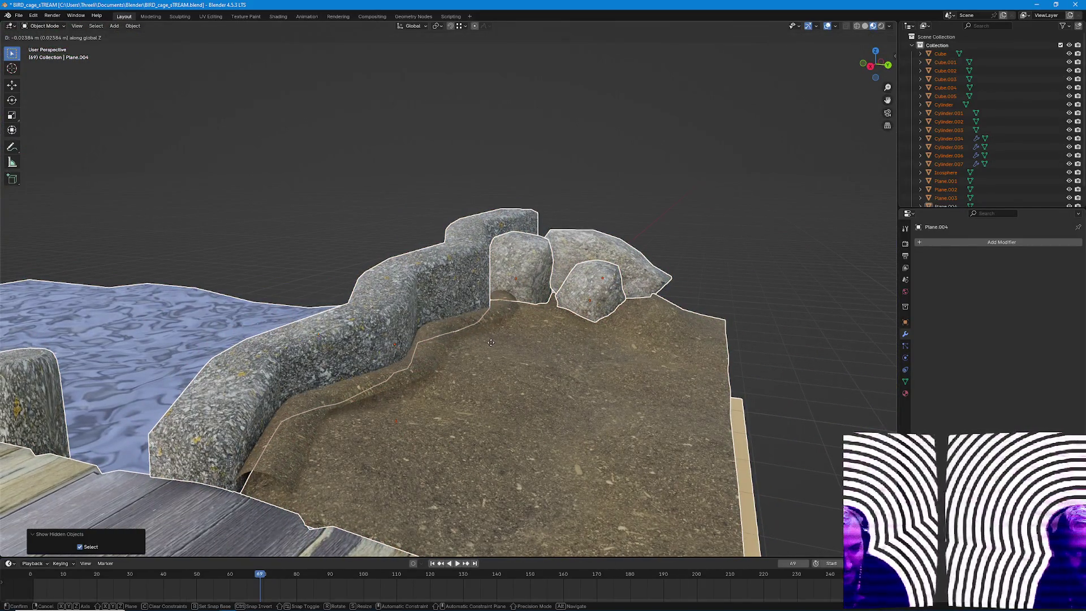
left_click(421, 361)
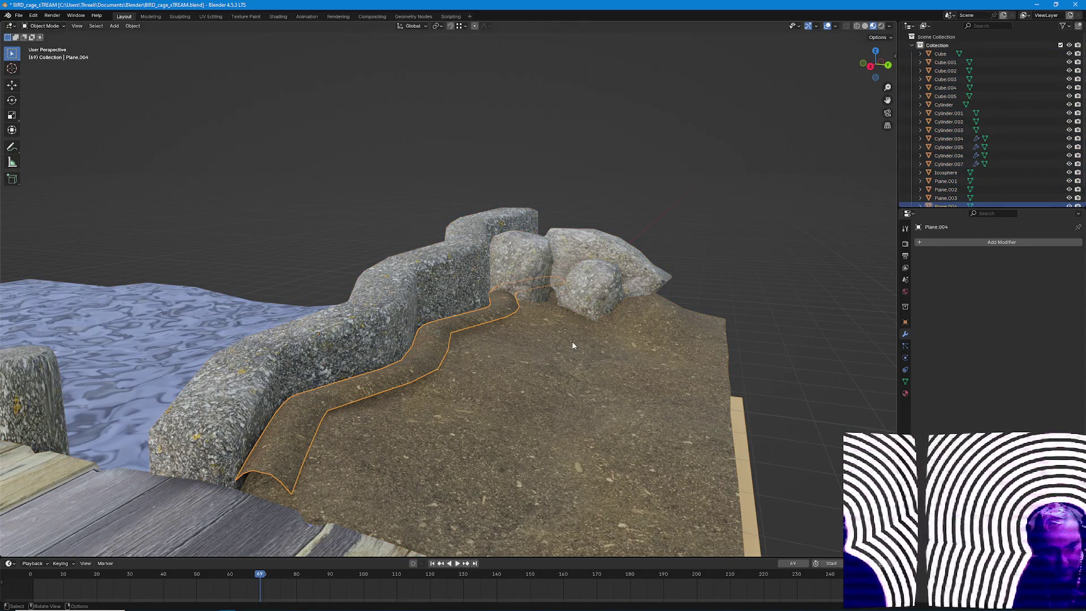
key("g")
key("z")
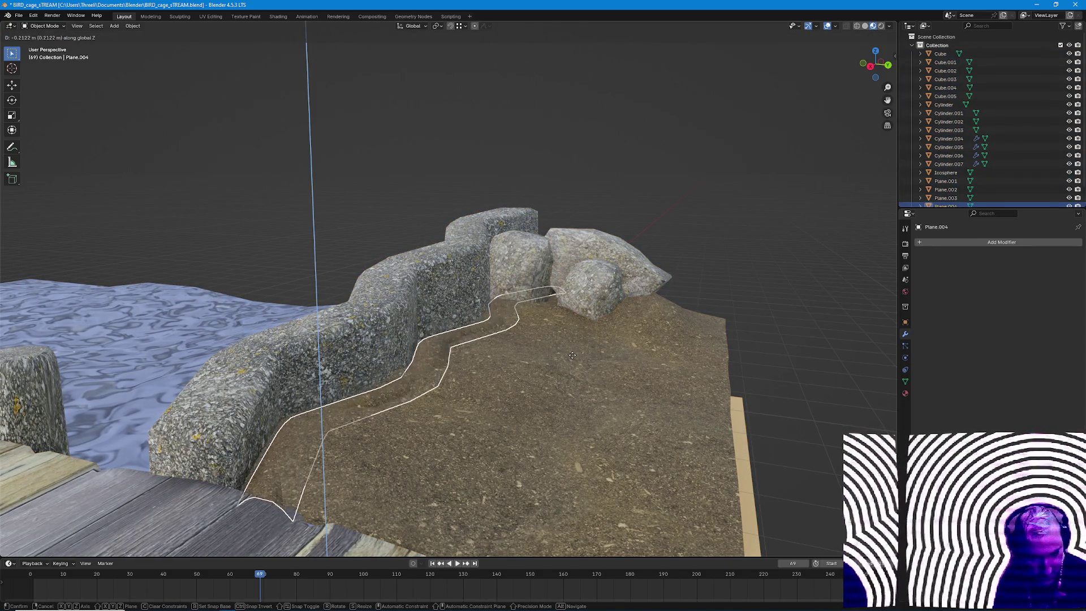
left_click(572, 355)
mouse_move(572, 365)
middle_mouse_down()
mouse_move(541, 398)
mouse_move(543, 381)
middle_mouse_up()
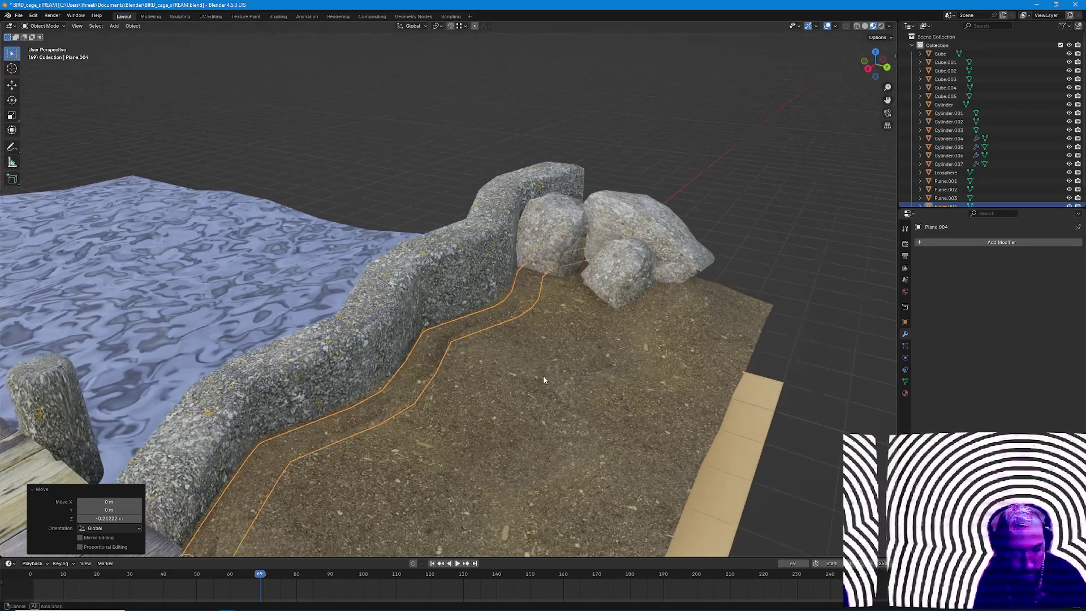
Shift the strip along Y toward the base of the wall.
key("g")
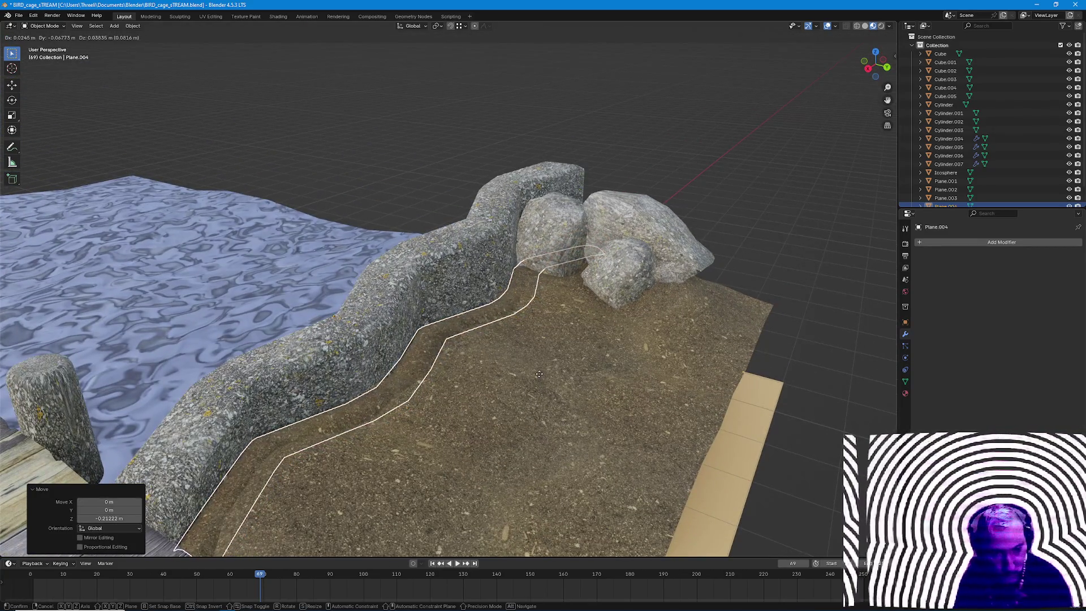
key("x")
key("y")
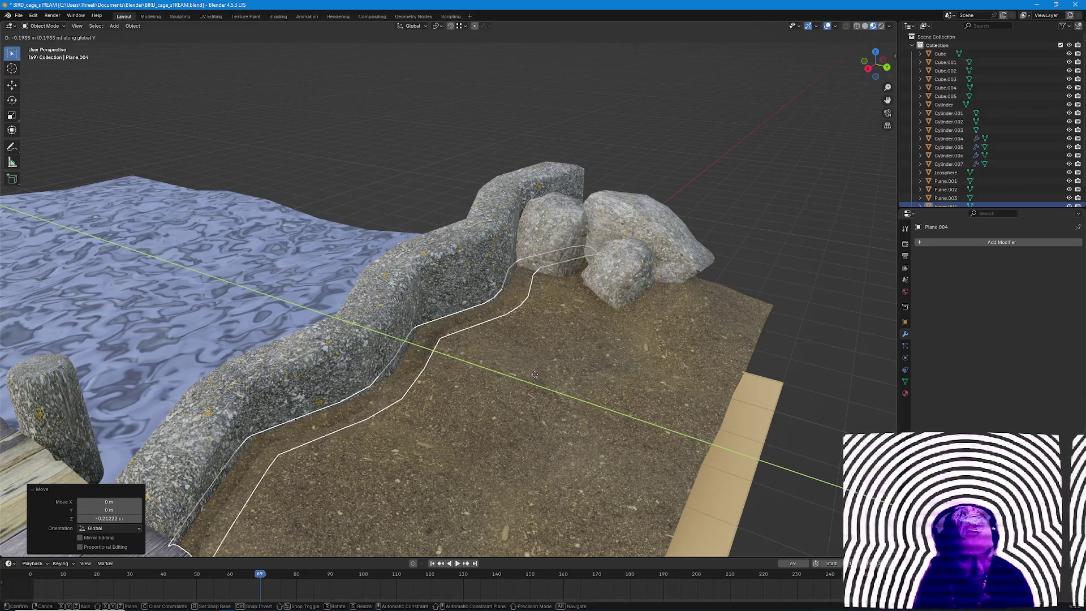
left_click(534, 374)
mouse_move(746, 251)
middle_mouse_down()
mouse_move(519, 387)
mouse_move(515, 419)
mouse_move(513, 405)
mouse_move(389, 471)
mouse_move(266, 448)
mouse_move(325, 440)
mouse_move(442, 509)
mouse_move(339, 470)
mouse_move(381, 455)
mouse_move(458, 458)
mouse_move(441, 416)
mouse_move(468, 420)
mouse_move(328, 445)
mouse_move(418, 407)
mouse_move(437, 430)
mouse_move(423, 395)
middle_mouse_up()
left_click(404, 387)
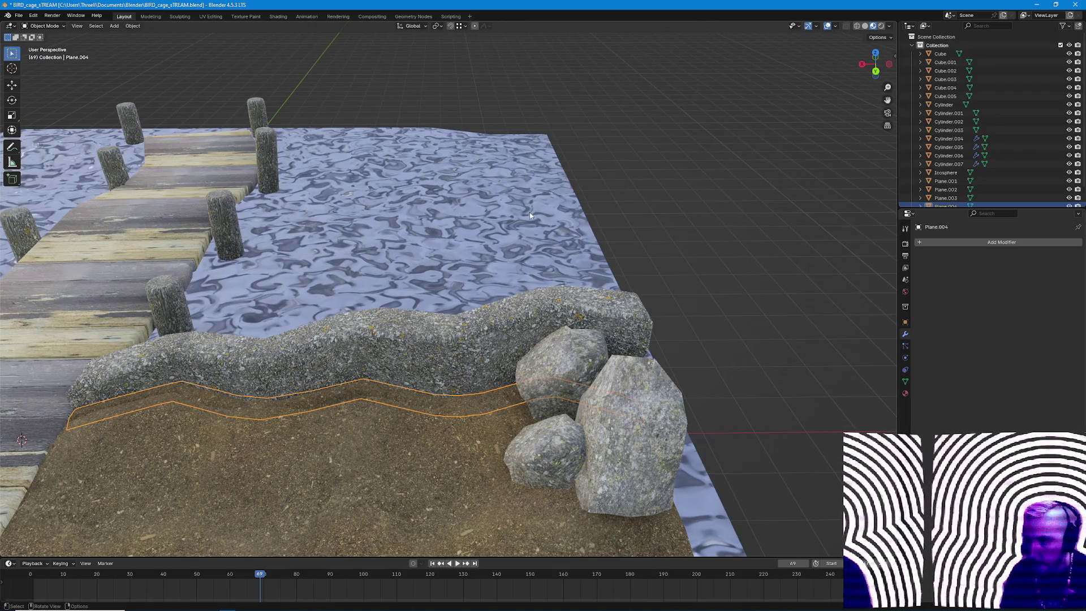
mouse_move(322, 604)
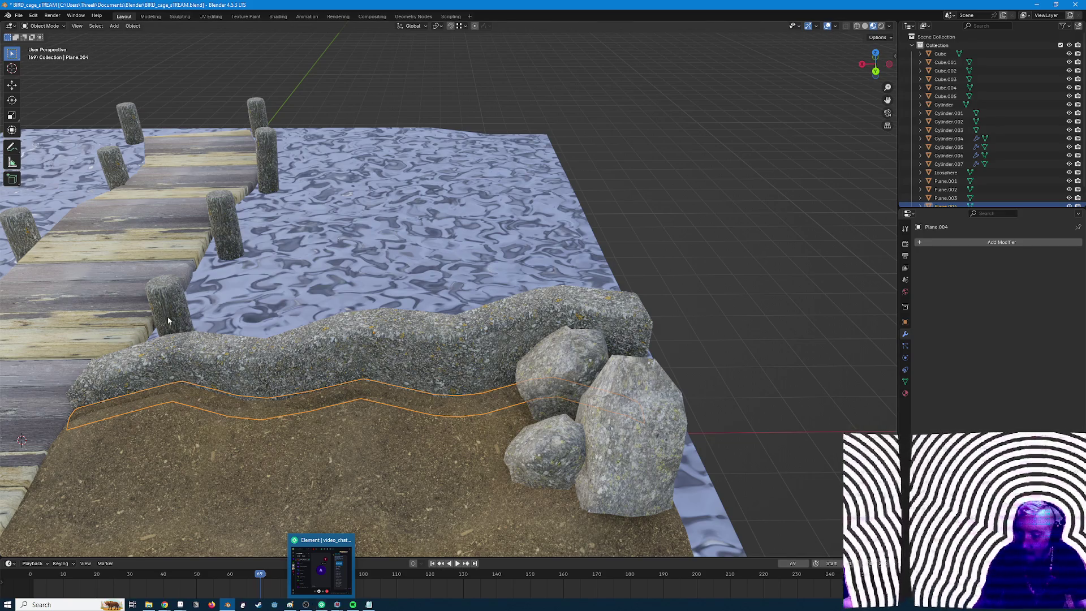
key("alt+Tab")
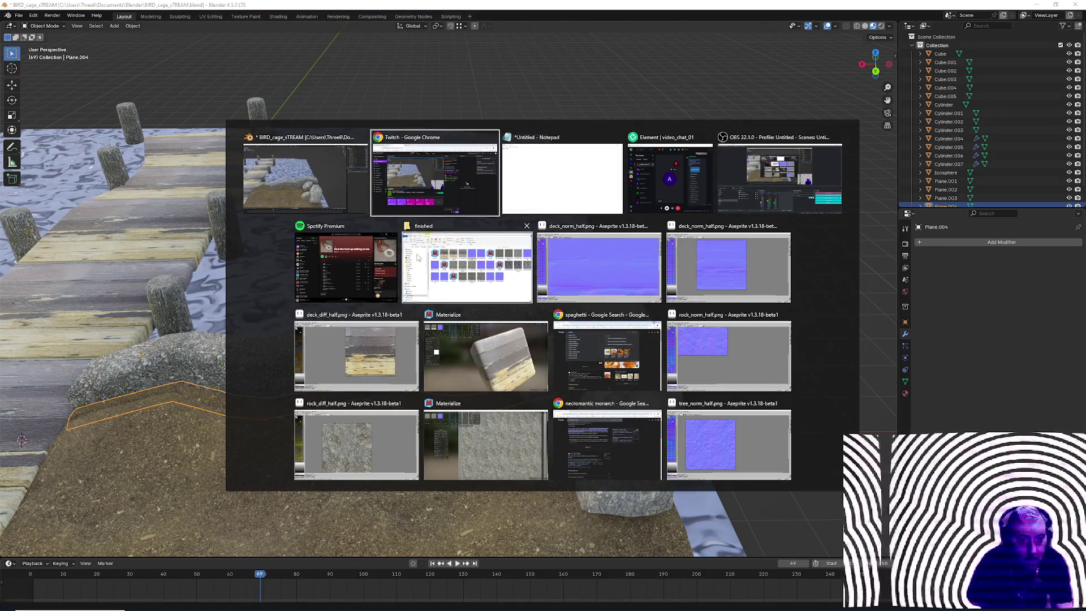
key("Escape")
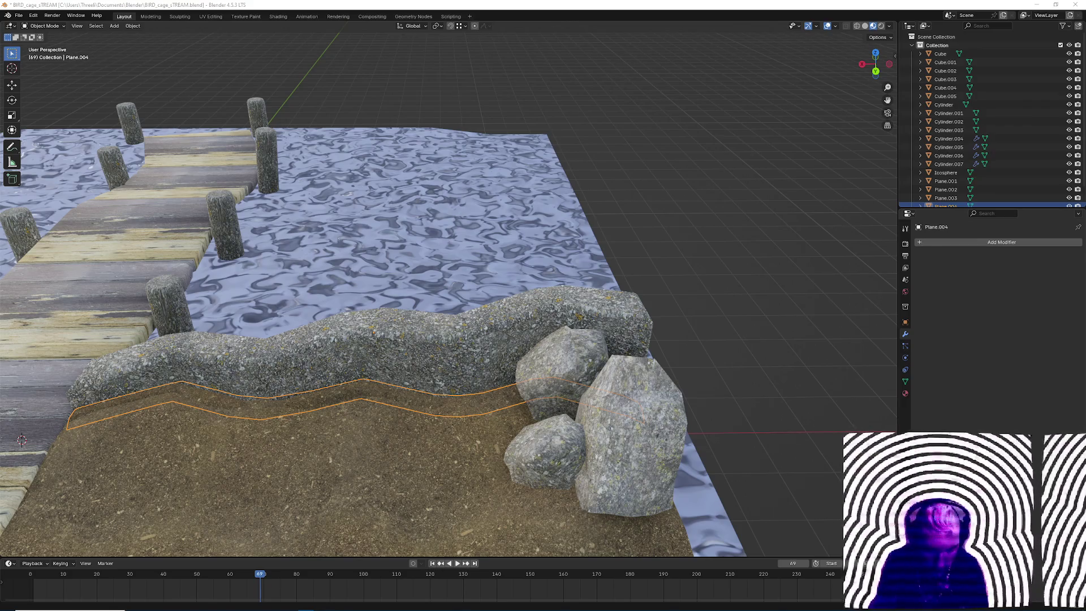
key("alt+Tab")
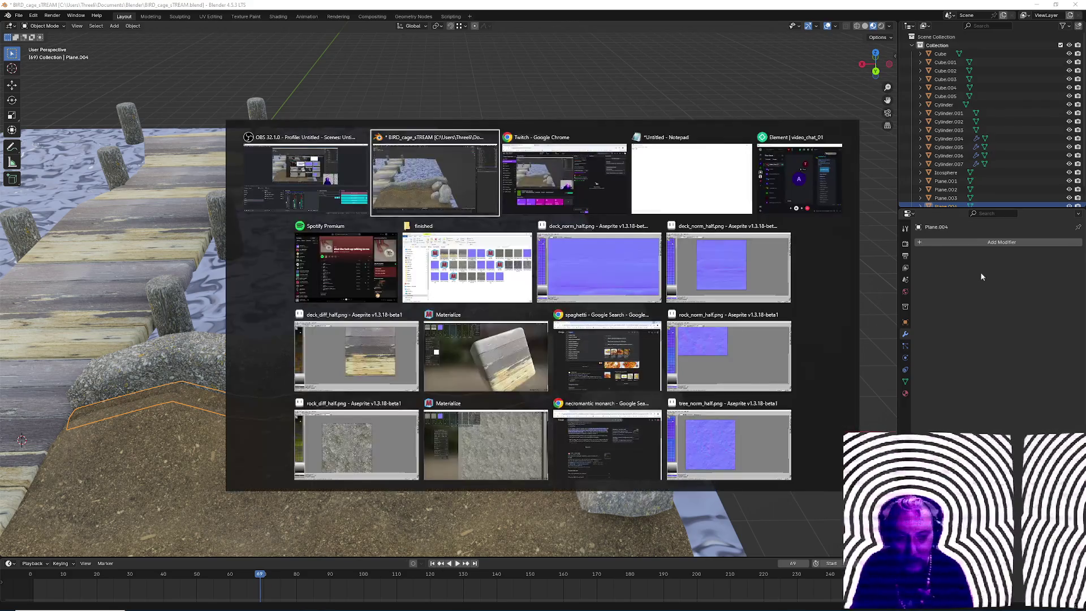
left_click(810, 171)
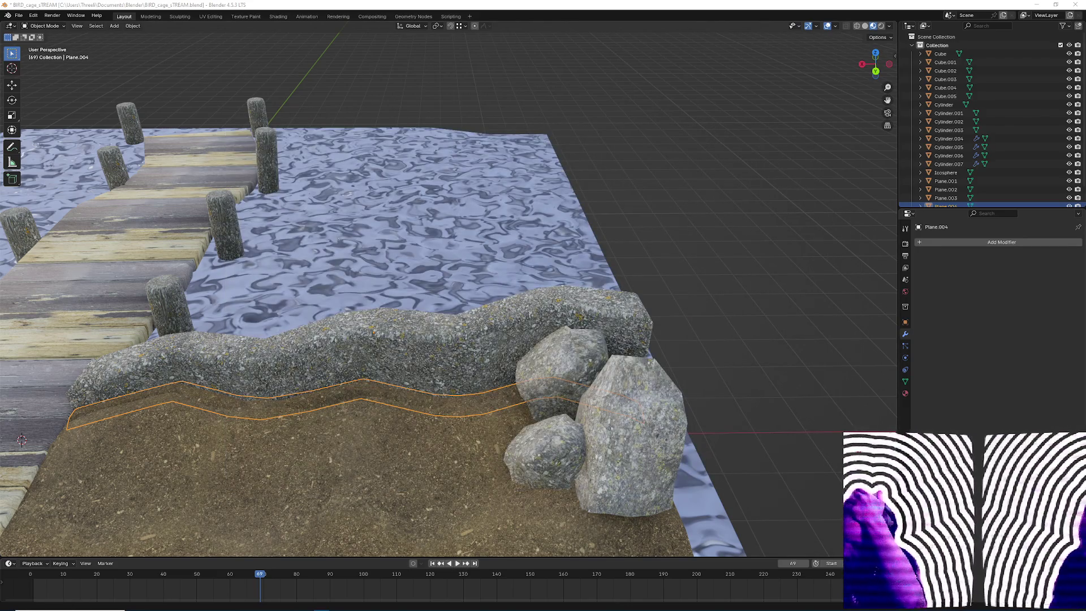
mouse_move(657, 345)
middle_mouse_down()
mouse_move(401, 464)
mouse_move(521, 407)
mouse_move(590, 353)
mouse_move(545, 415)
mouse_move(475, 390)
mouse_move(434, 424)
mouse_move(373, 385)
mouse_move(562, 410)
mouse_move(506, 449)
mouse_move(525, 430)
mouse_move(527, 438)
middle_mouse_up()
Raise Plane.004 slightly along Z, then start and finish a Y move without offset.
key("g")
key("z")
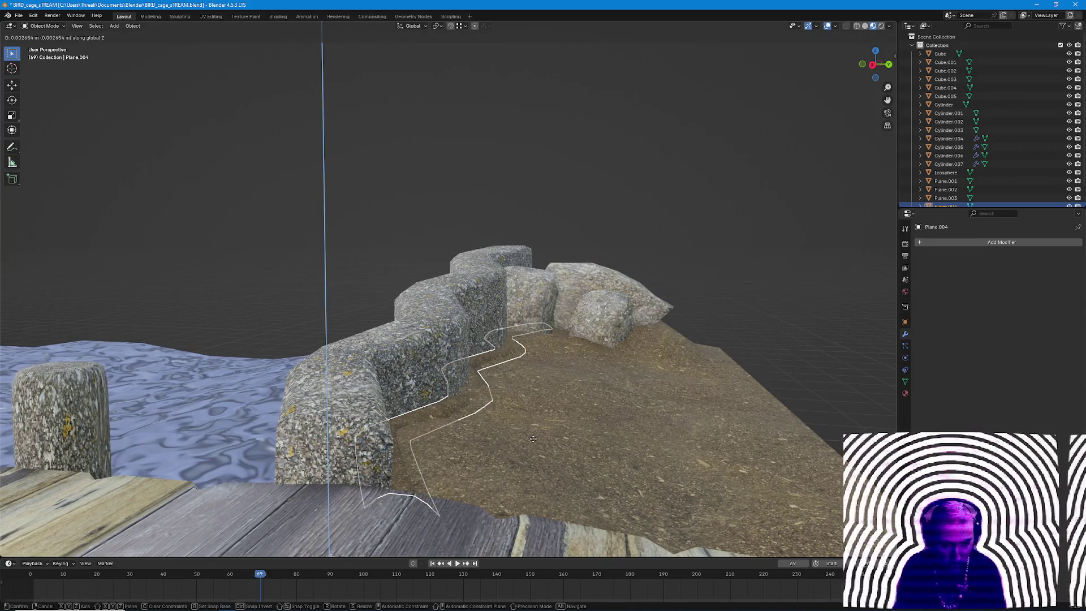
left_click(533, 438)
key("g")
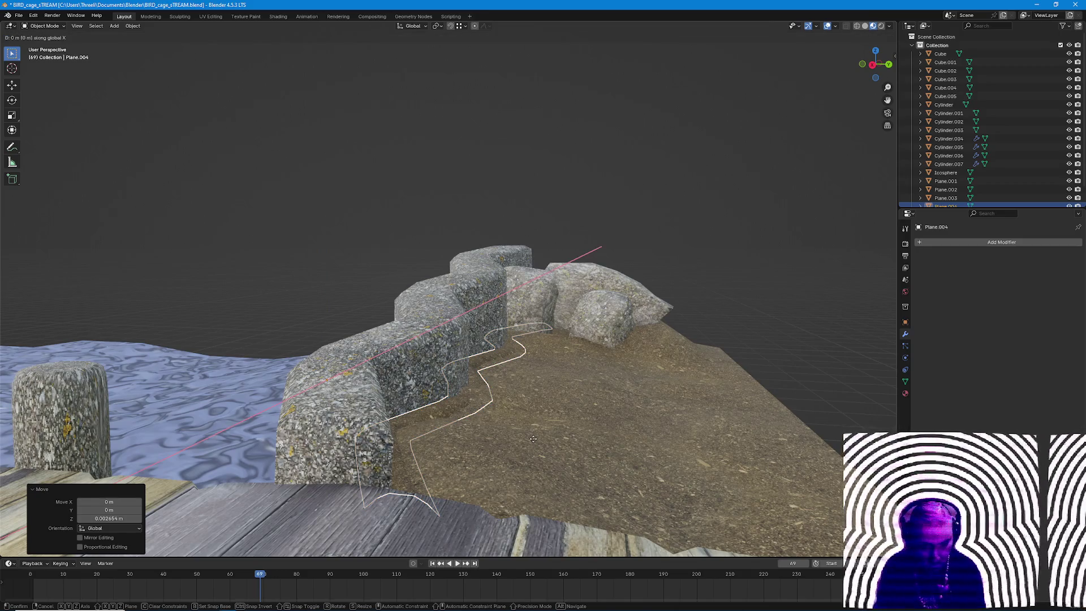
key("y")
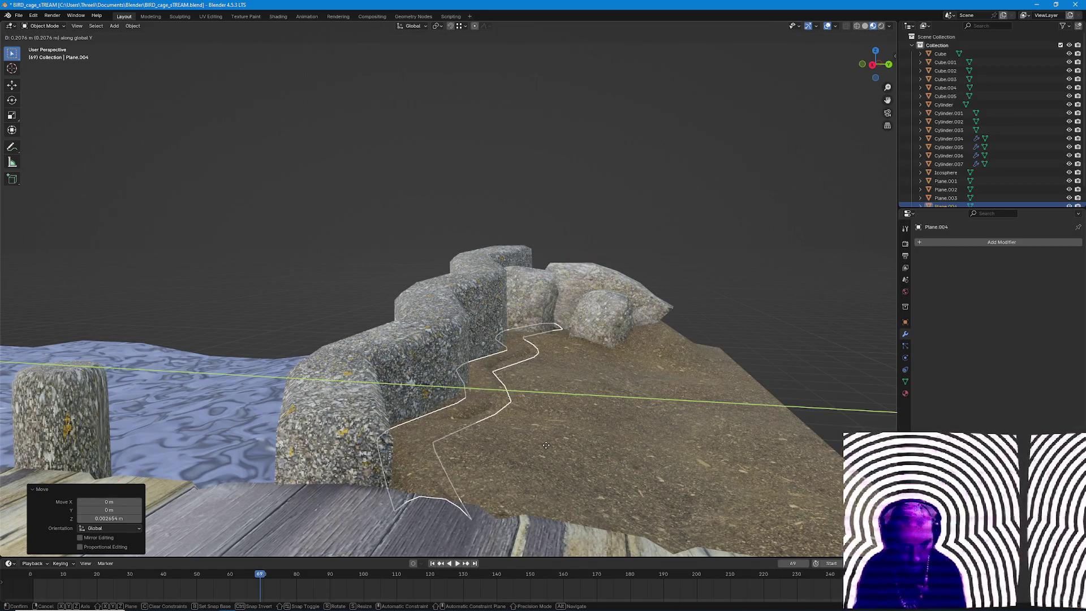
left_click(545, 447)
mouse_move(577, 458)
middle_mouse_down()
mouse_move(520, 484)
mouse_move(421, 427)
mouse_move(491, 429)
middle_mouse_up()
scroll(441, 441, "up", 4)
Select Plane.004 and switch to the finished textures folder window.
left_click(491, 429)
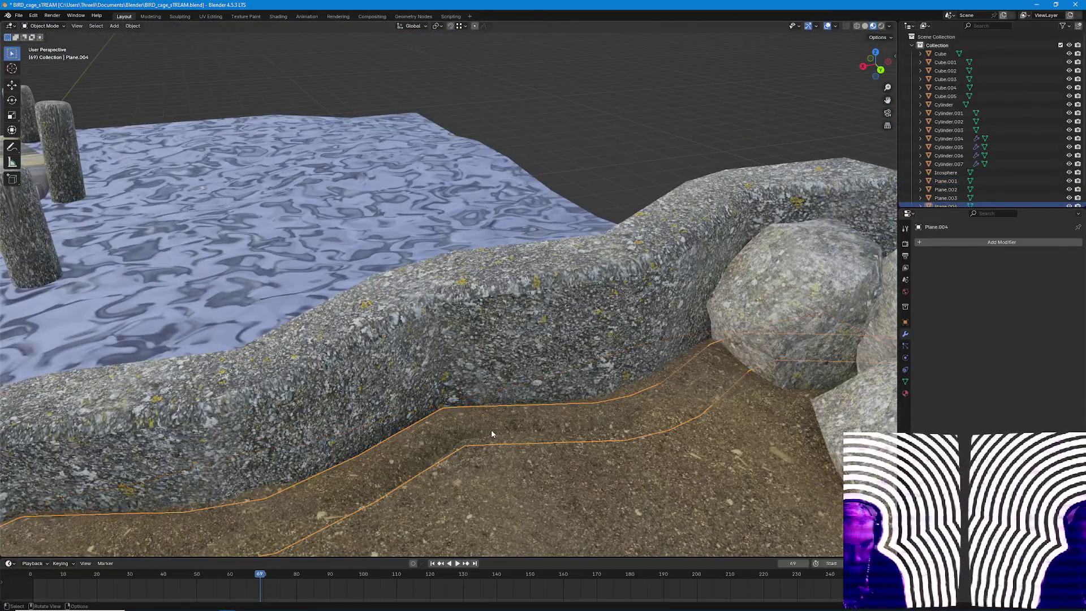
middle_click_drag(716, 456, 424, 339)
key("alt+Tab")
key("alt+Tab")
key("Tab")
key("Tab")
key("Tab")
key("Tab")
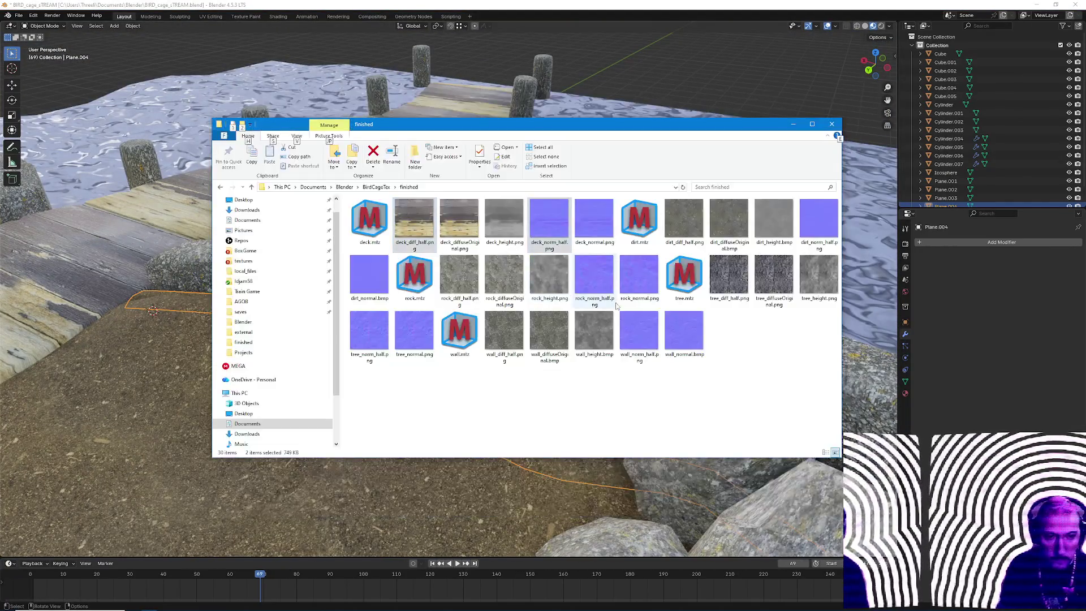
Go up to the BirdCageTex folder, select a green plant JPEG and switch to Materialize.
left_click(375, 187)
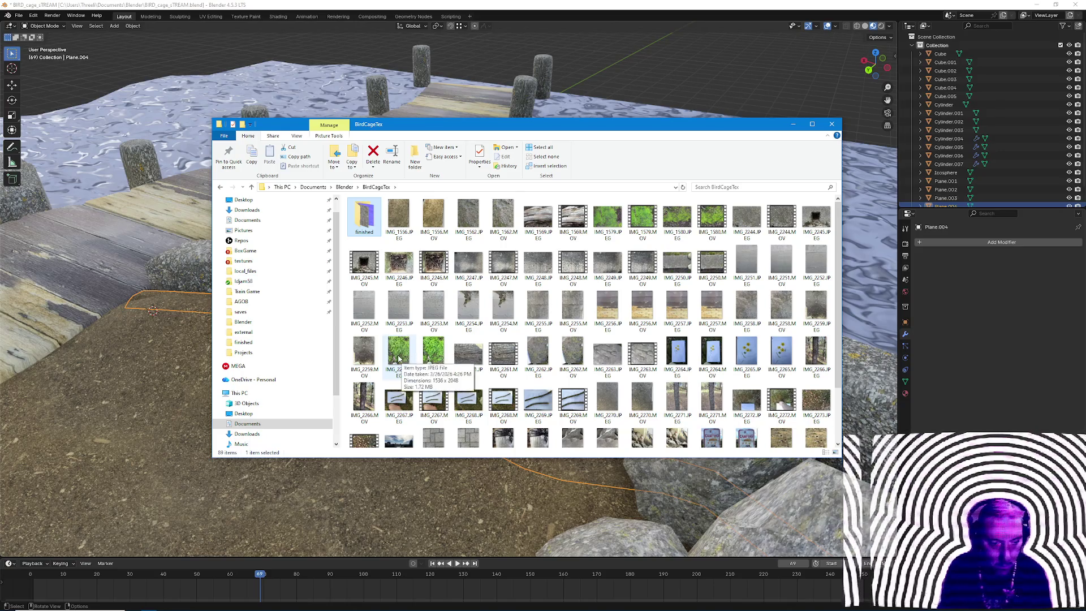
left_click(398, 356)
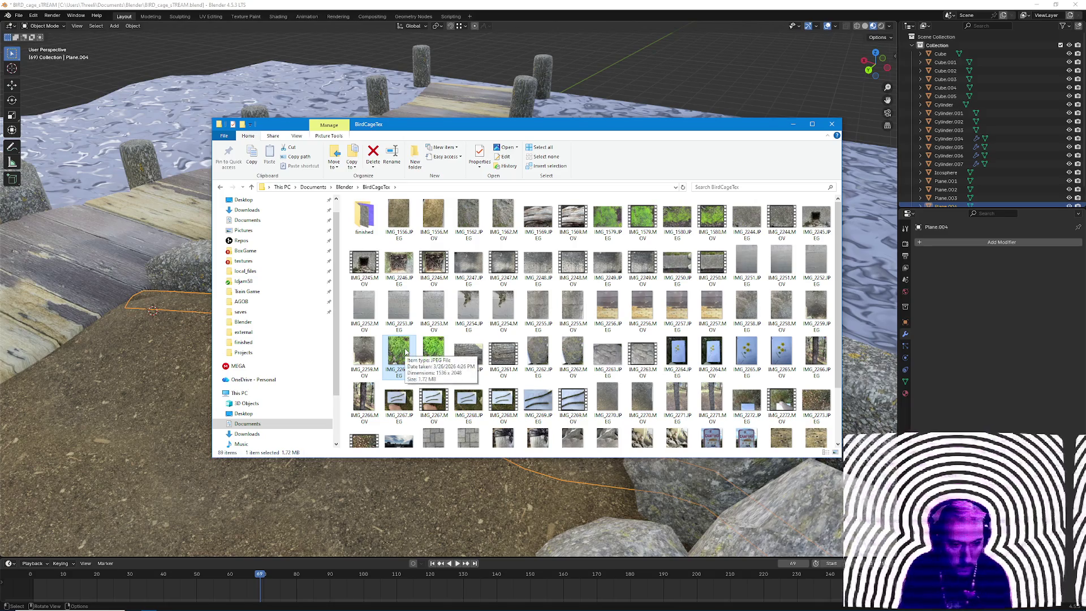
key("alt+Tab")
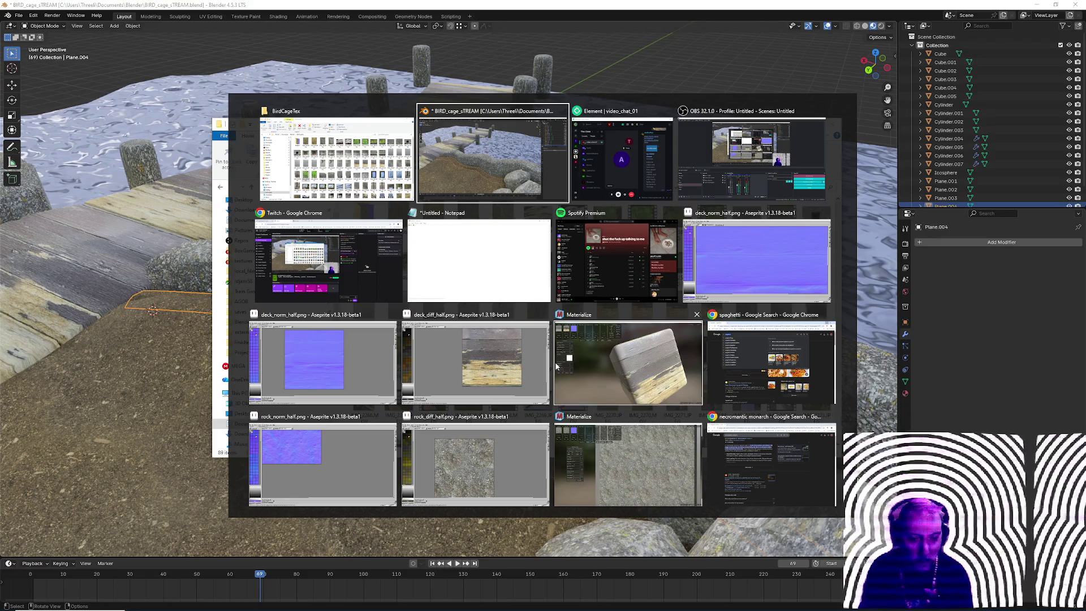
left_click(628, 366)
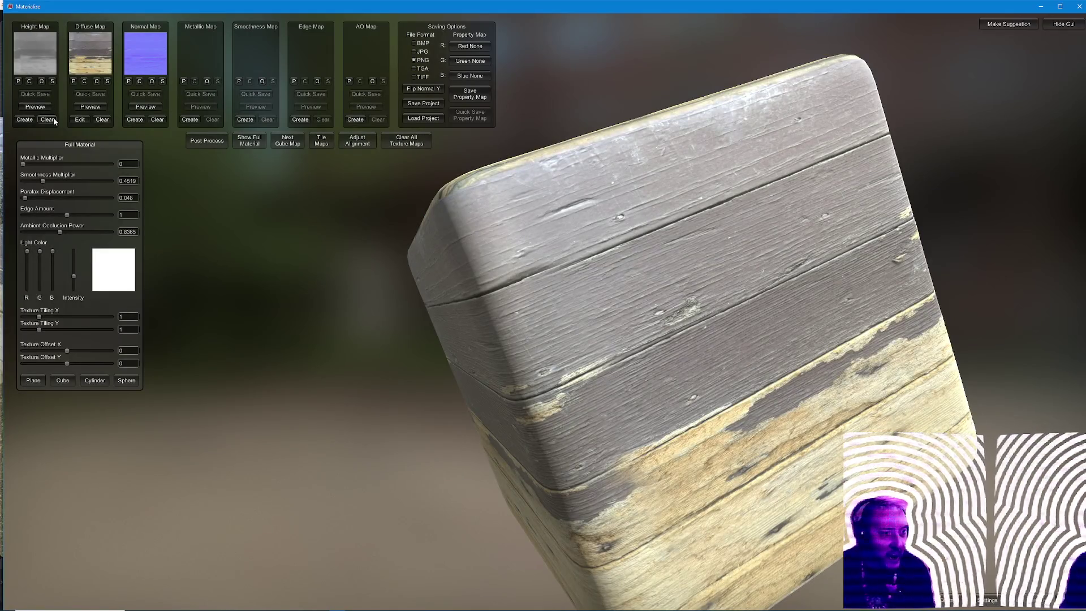
Clear the old wood height, diffuse and normal maps.
left_click(49, 119)
left_click(102, 119)
left_click(157, 119)
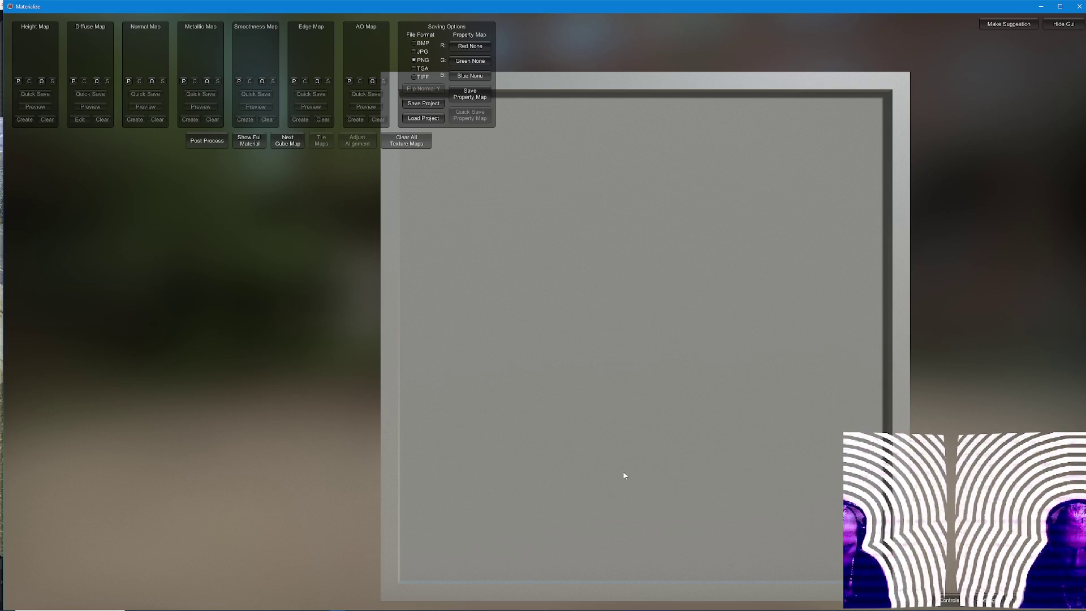
Open the file picker for a new diffuse map.
key("alt+Tab")
key("Escape")
key("alt+Tab")
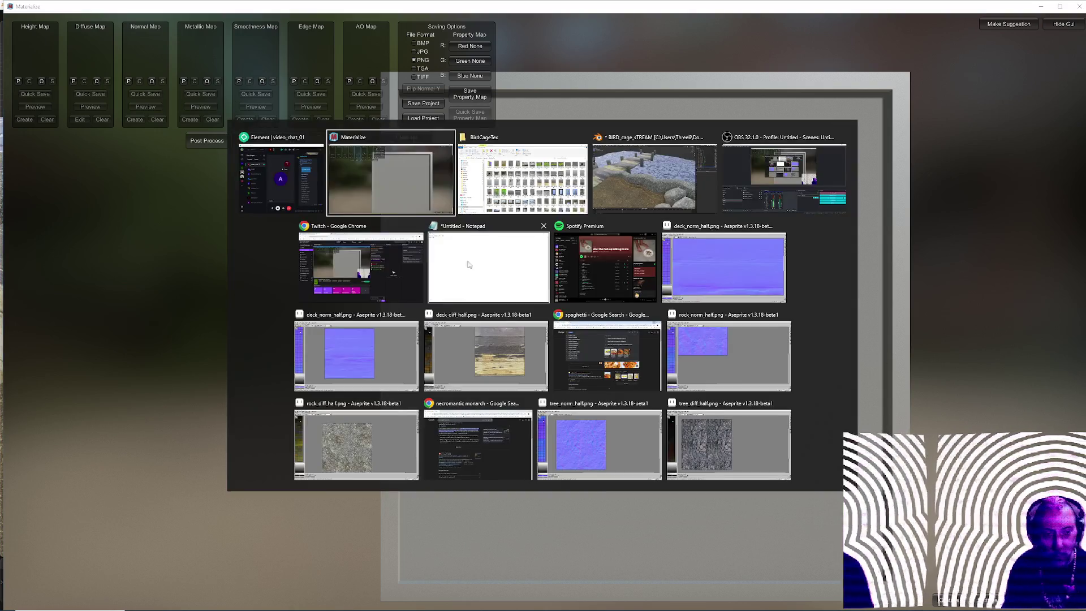
key("Escape")
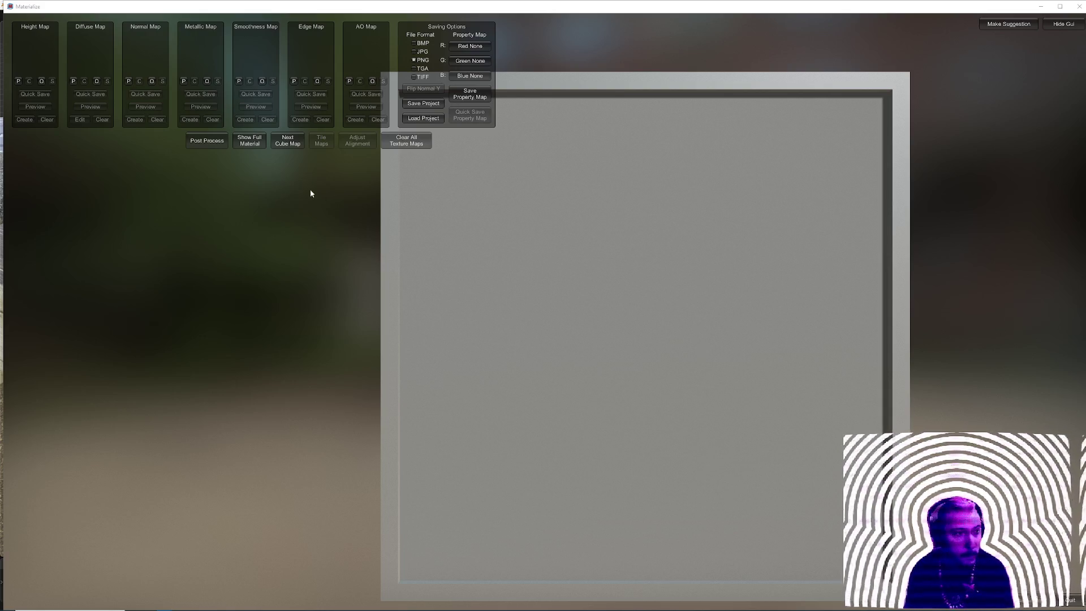
left_click(98, 80)
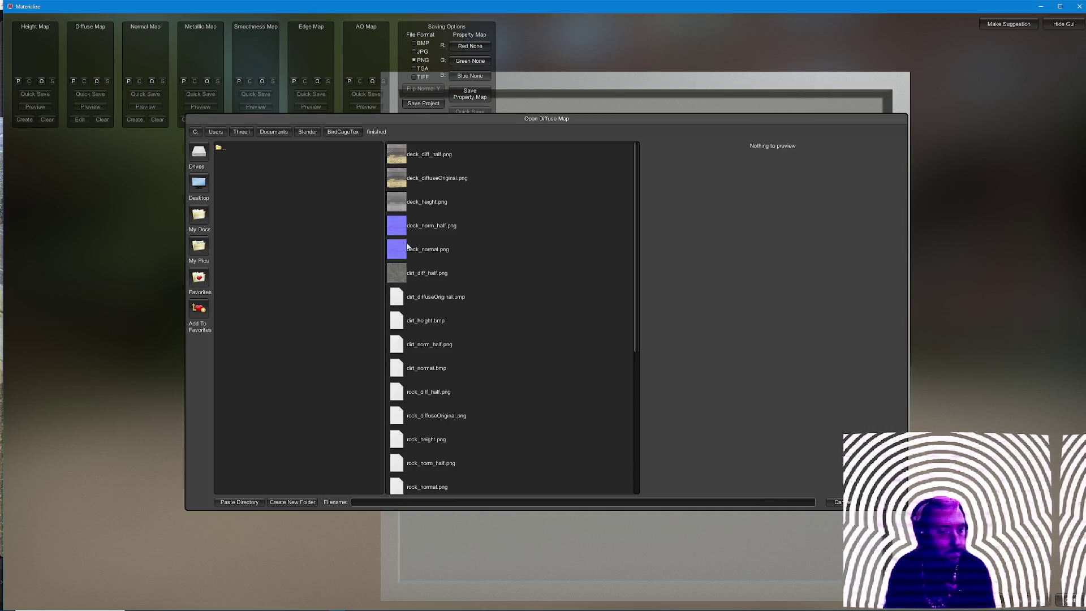
scroll(455, 306, "down", 3)
scroll(498, 352, "down", 3)
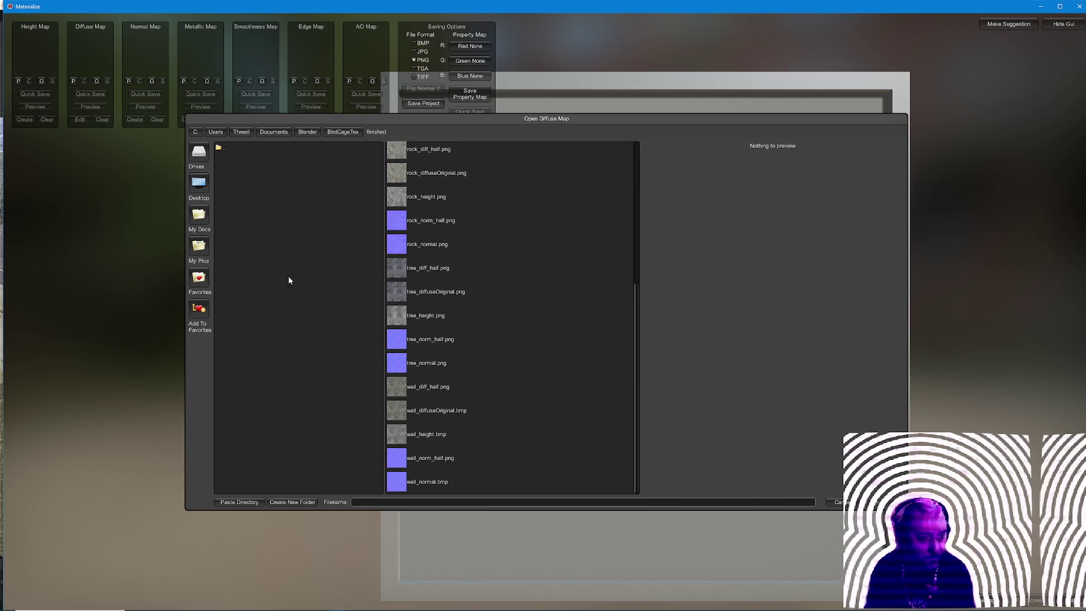
scroll(430, 255, "up", 3)
scroll(463, 283, "up", 3)
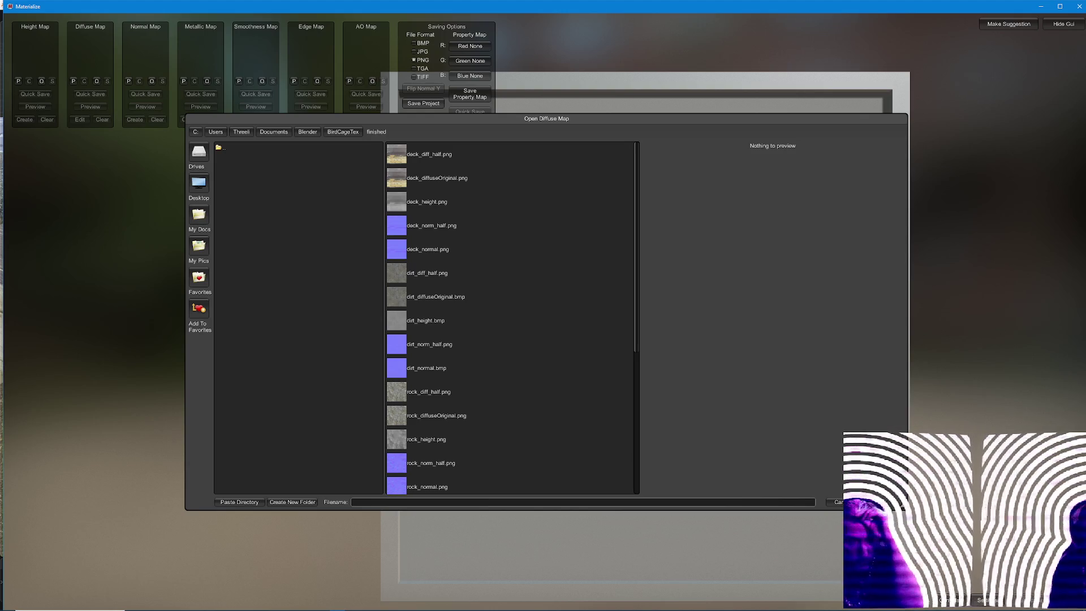
scroll(488, 404, "down", 2)
scroll(479, 405, "up", 2)
Load IMG_2260.JPEG from BirdCageTex as the diffuse map.
left_click(342, 131)
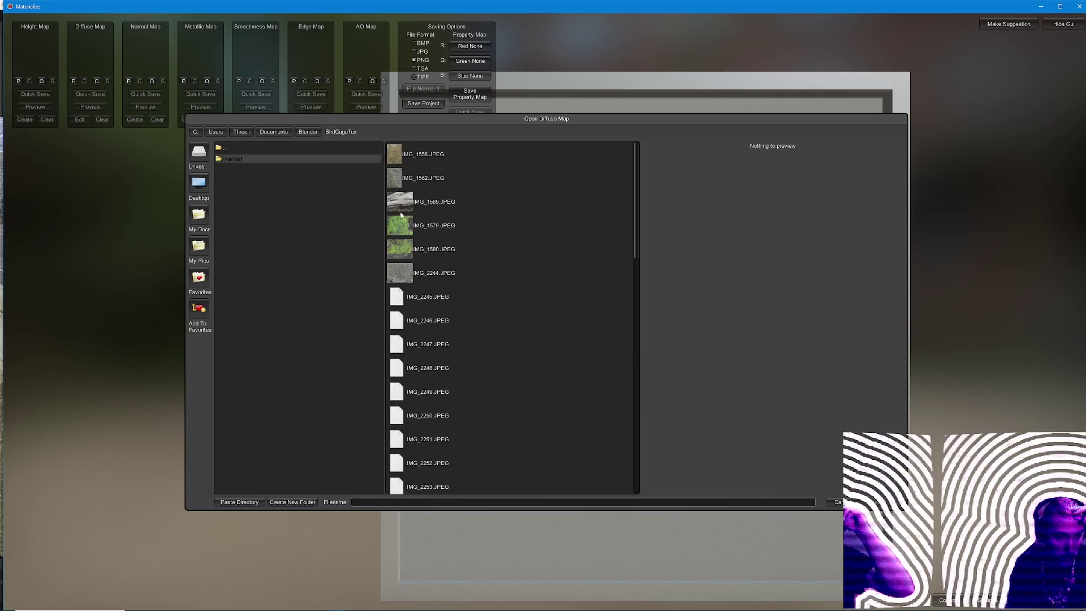
scroll(486, 252, "down", 5)
scroll(497, 289, "down", 3)
double_click(489, 350)
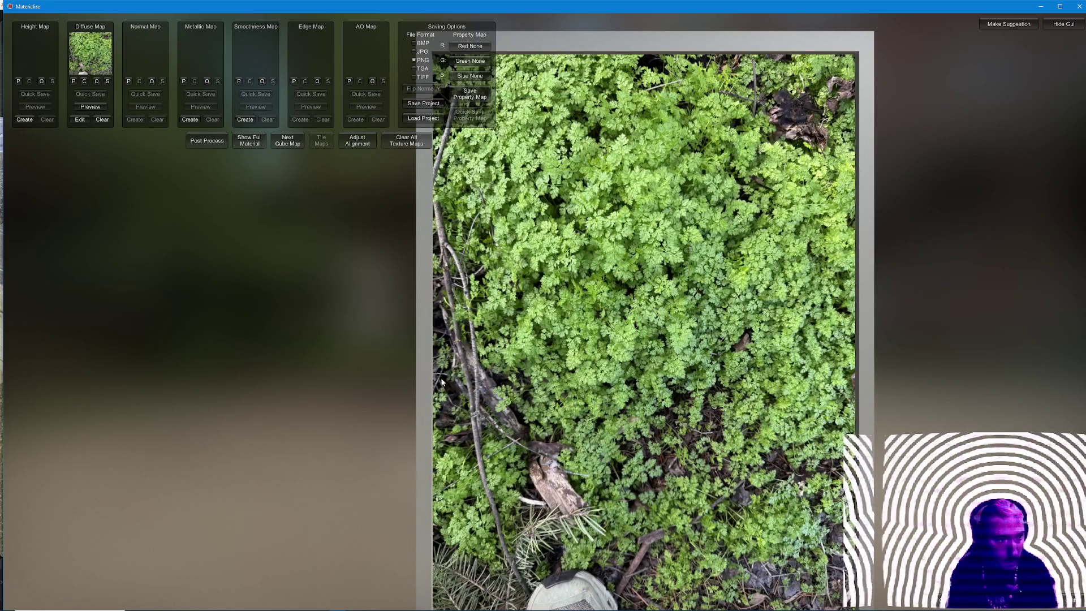
Create and set height and normal maps from the plant photo, then show the Tile Maps preview.
left_click(23, 120)
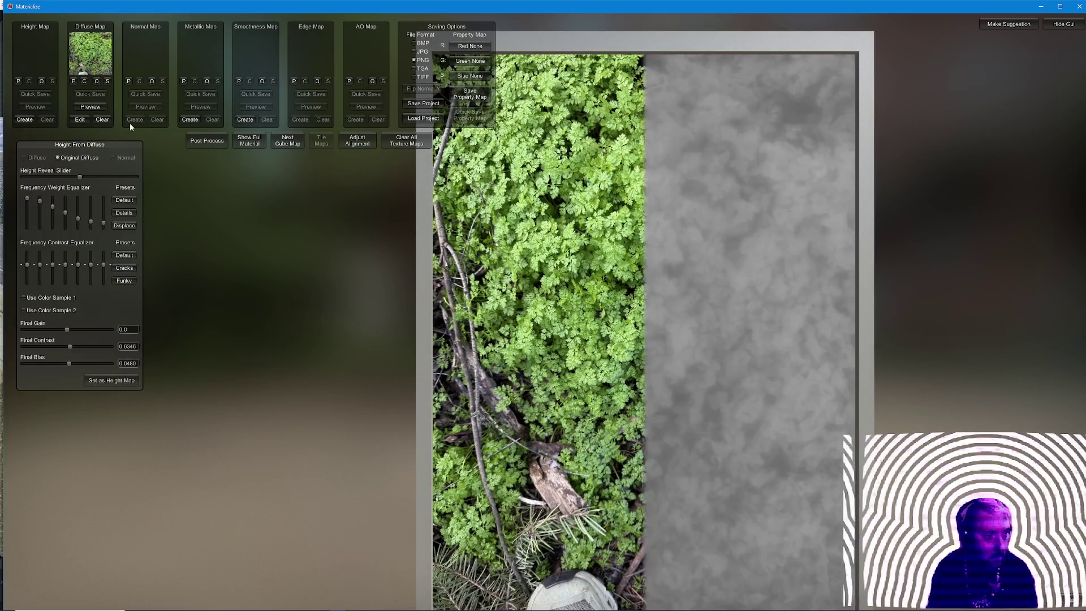
left_click(112, 380)
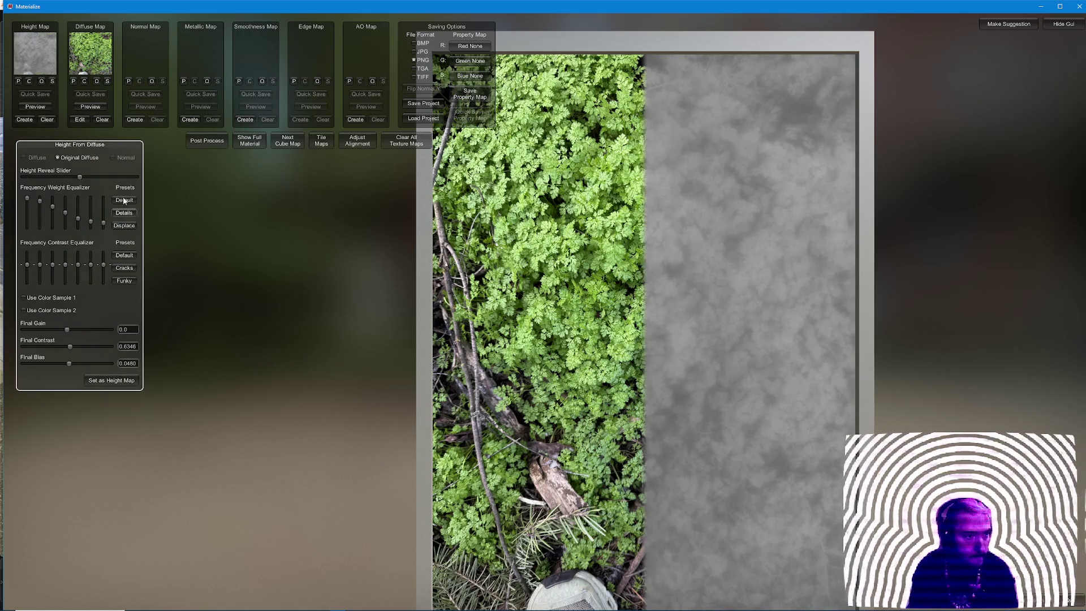
left_click(135, 120)
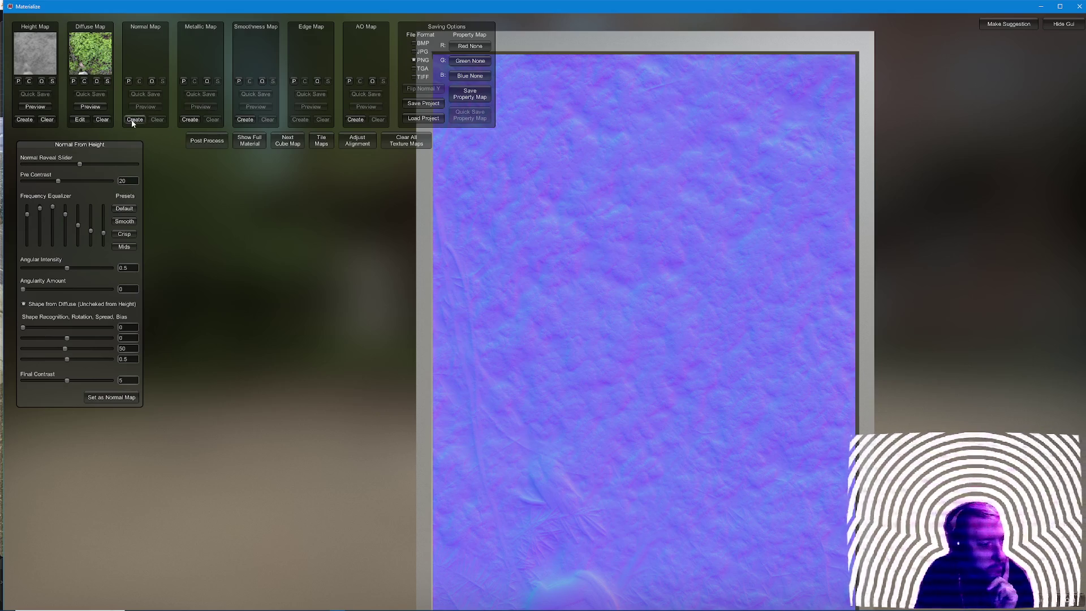
left_click(111, 398)
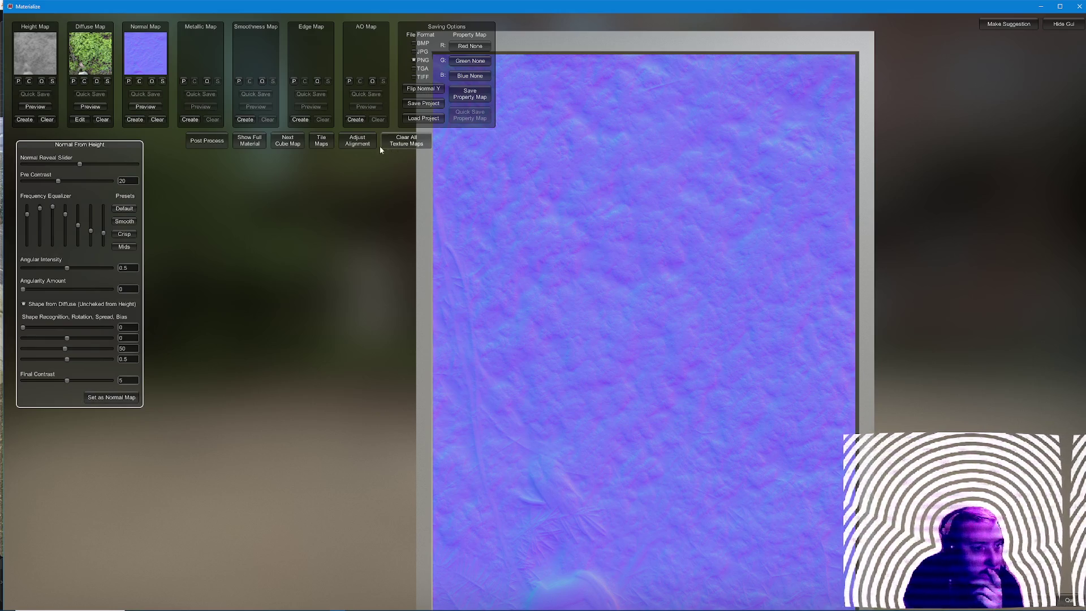
left_click(321, 139)
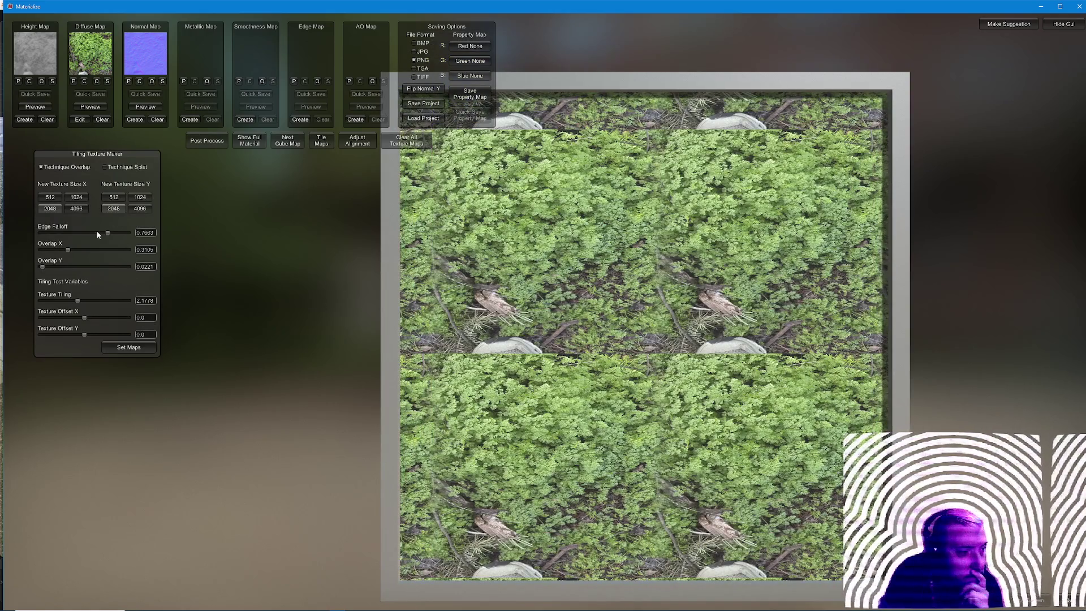
Switch tiling to Splat technique with splat rotation 0.1298 and random rotation 0.399.
left_click(105, 166)
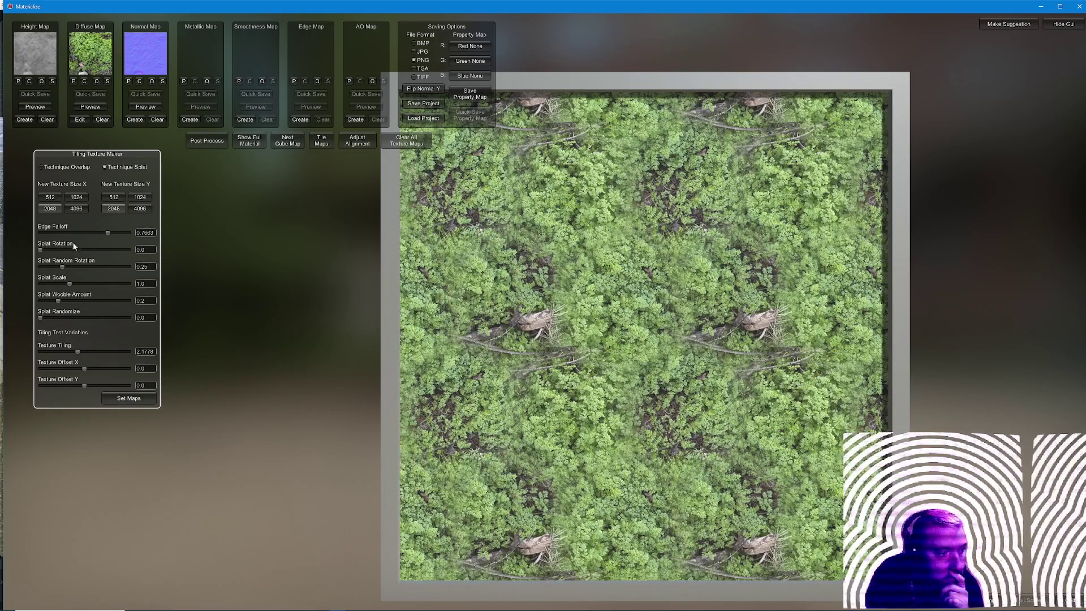
left_click_drag(42, 249, 52, 250)
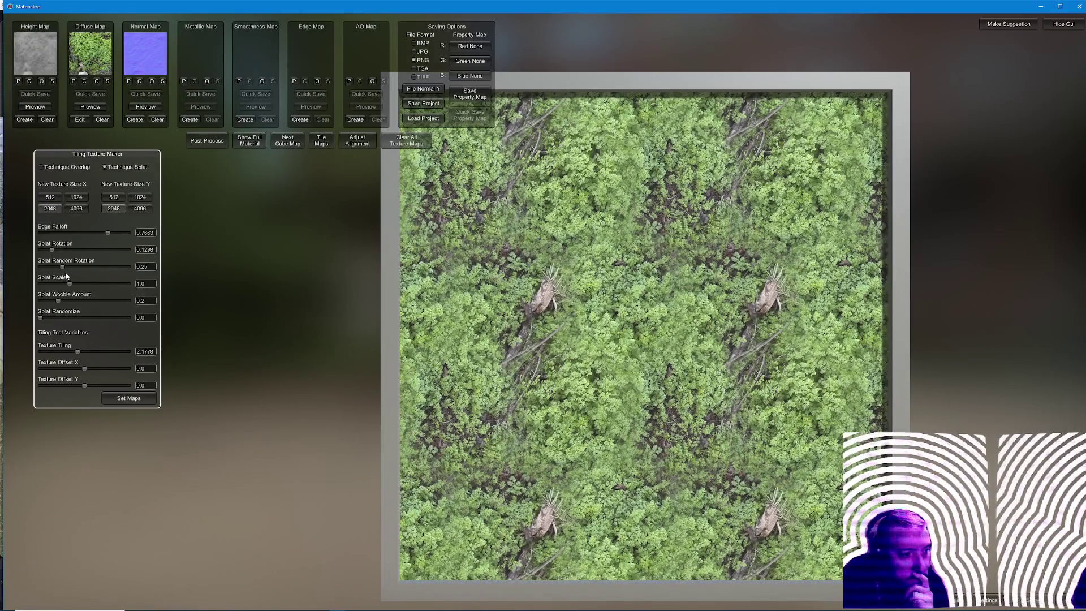
mouse_move(62, 267)
left_mouse_down()
mouse_move(76, 266)
mouse_move(41, 284)
mouse_move(128, 284)
left_mouse_up()
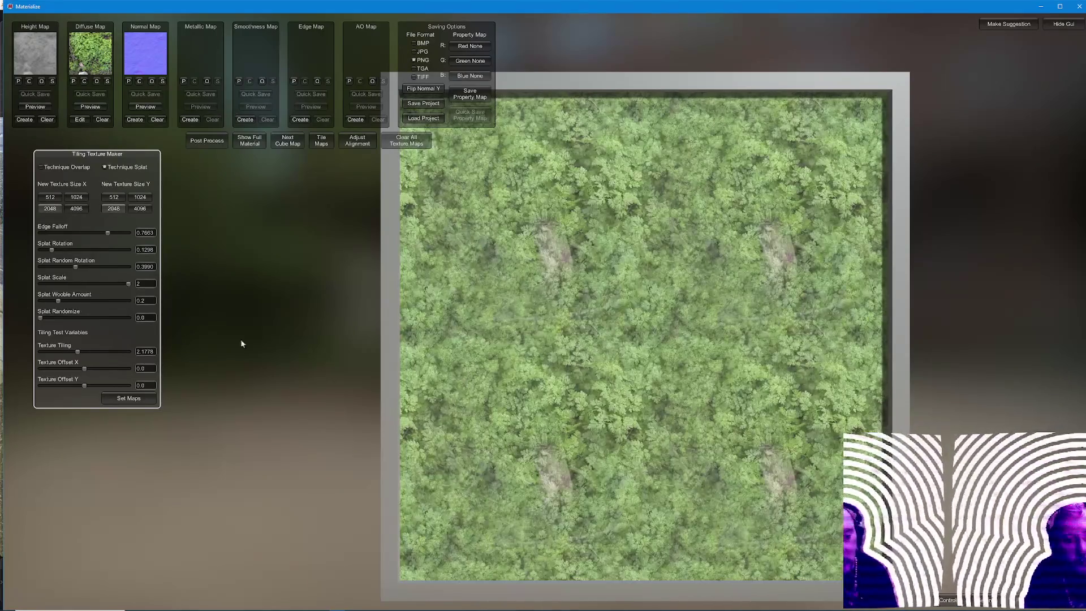
key("alt+Tab")
key("alt+Tab")
key("alt+Tab")
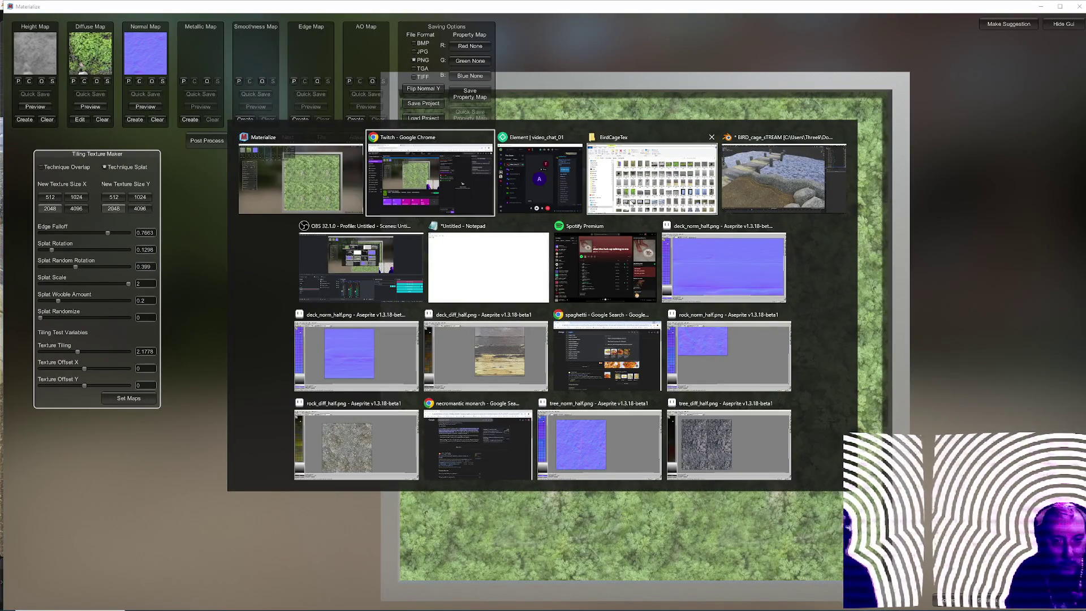
key("alt+Tab")
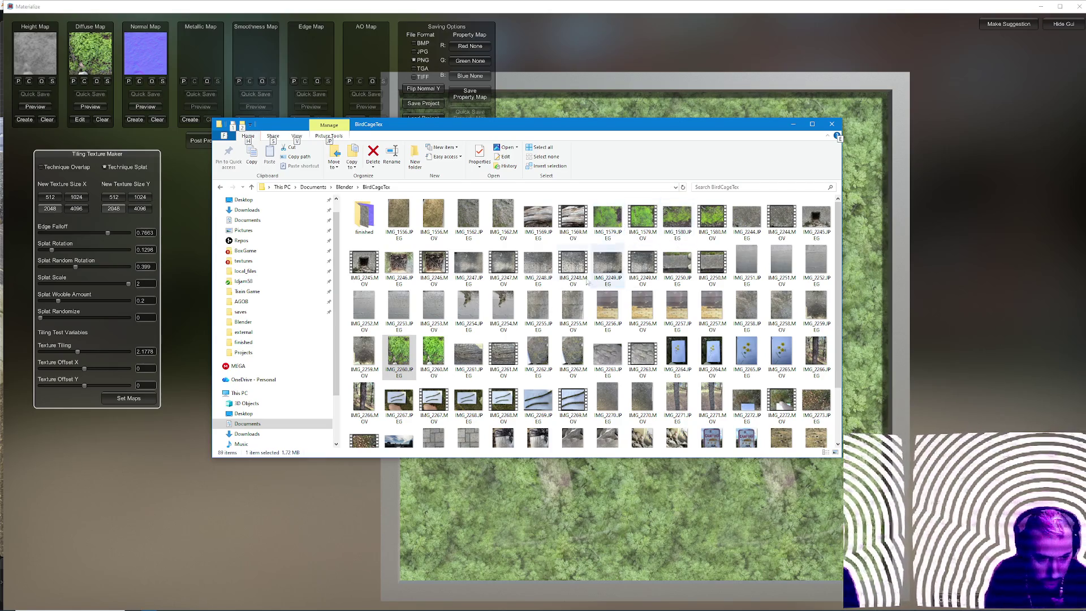
Preview IMG_2260.JPEG, then open it in Paint via Open with.
double_click(394, 360)
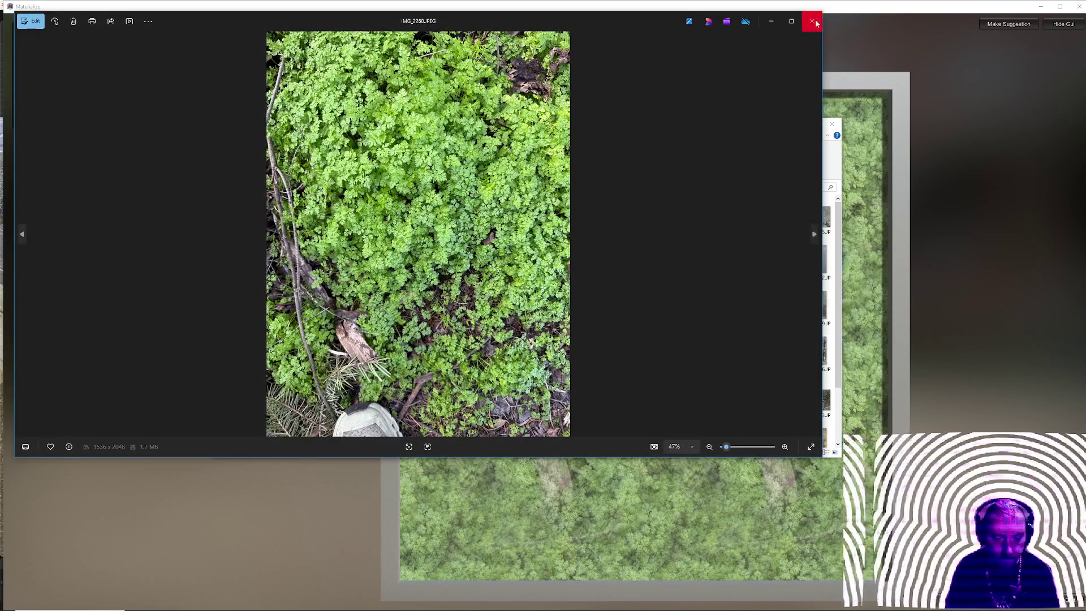
left_click(811, 21)
right_click(399, 356)
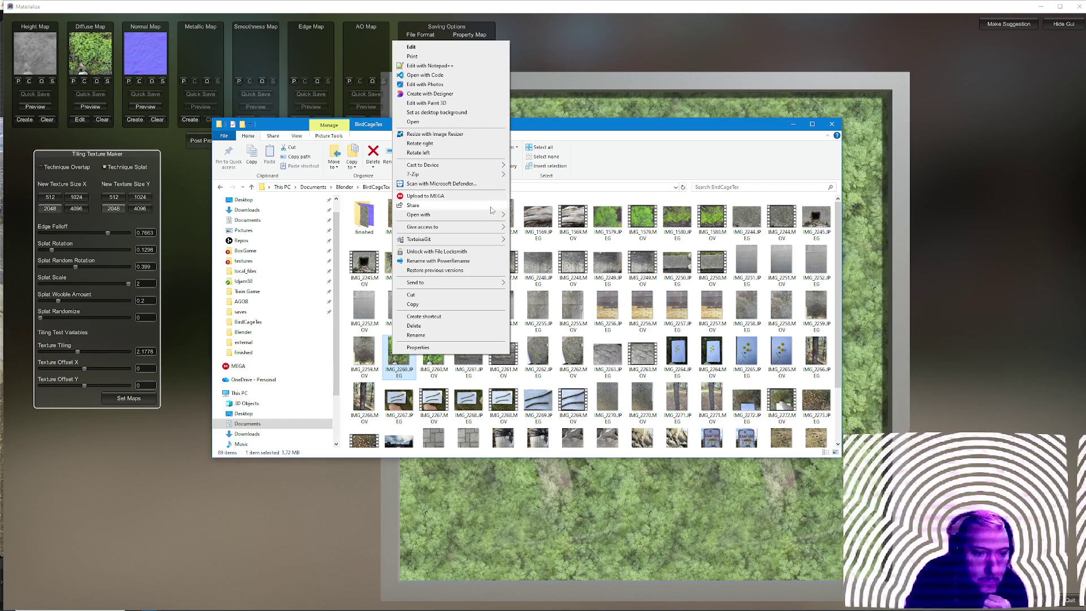
mouse_move(418, 215)
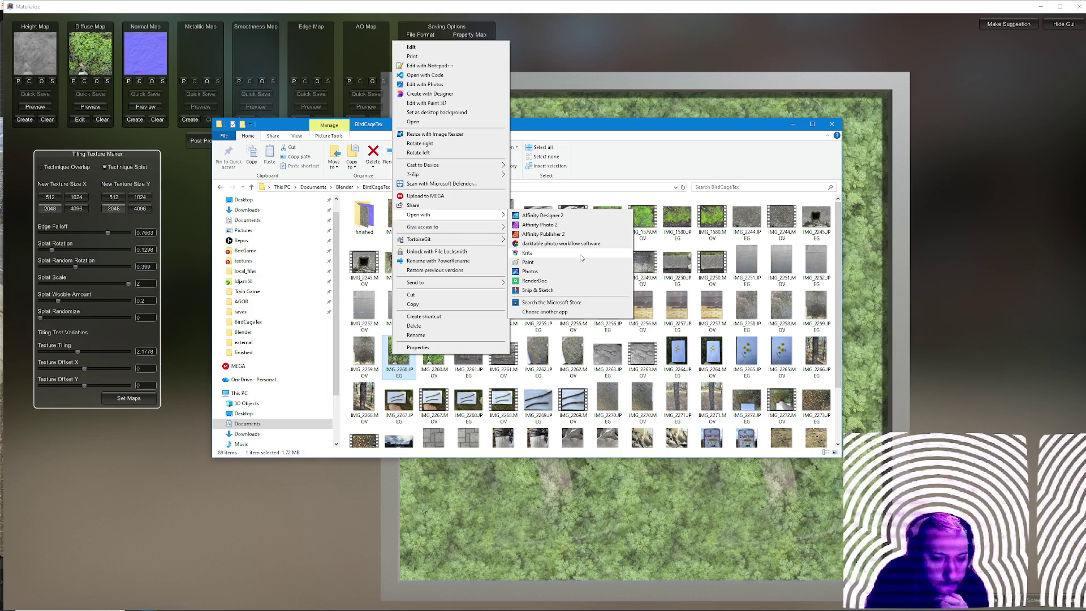
left_click(533, 262)
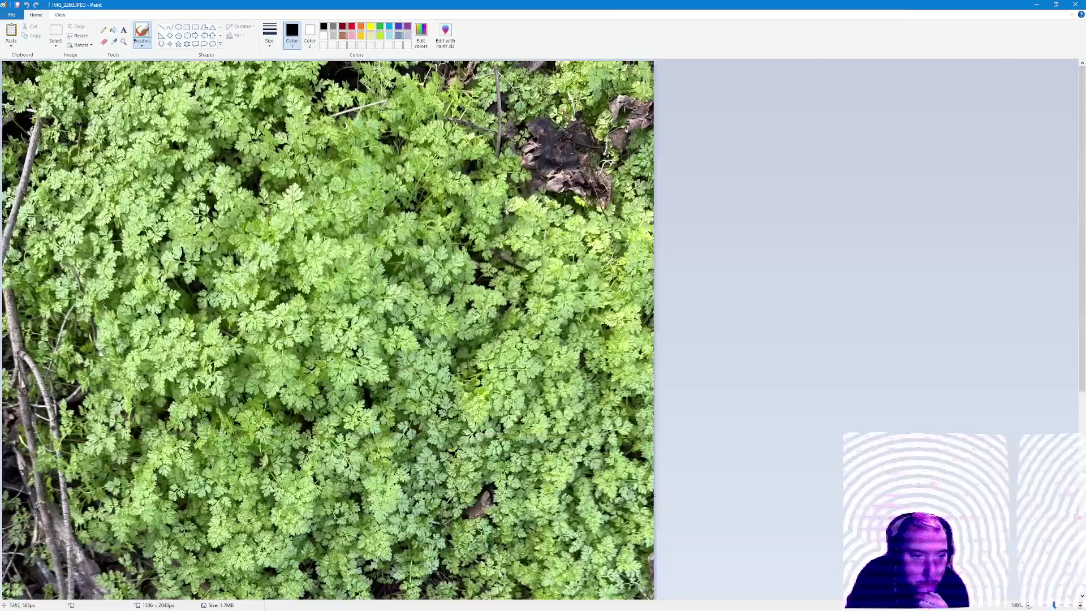
Crop the photo to the dense leafy patch, about 983 × 899 px, dropping stems and ground.
key("ctrl+Page_Down")
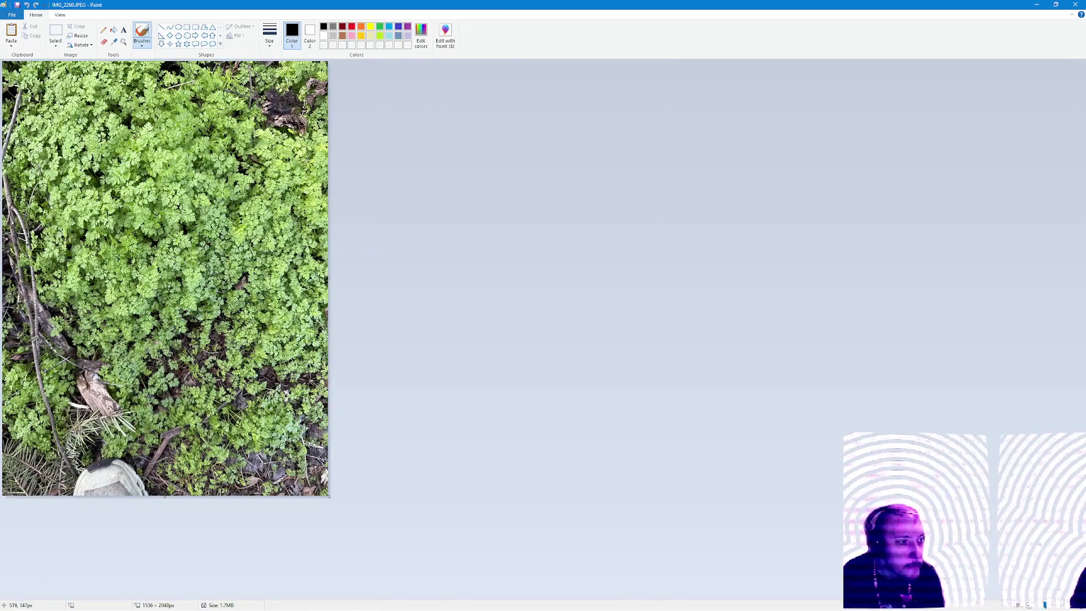
left_click(56, 34)
left_click_drag(42, 120, 249, 310)
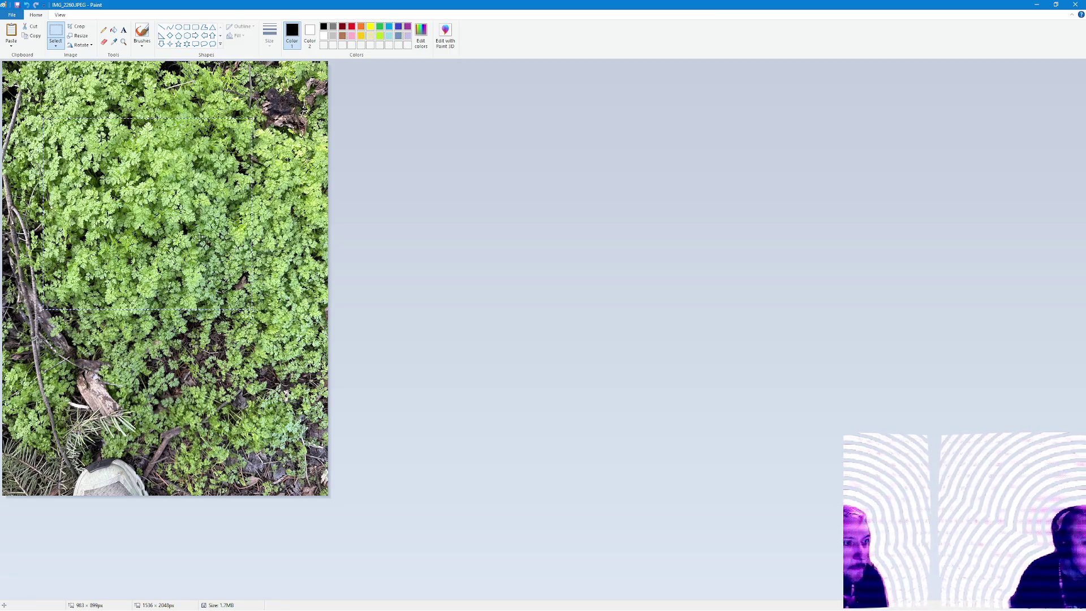
left_click(79, 26)
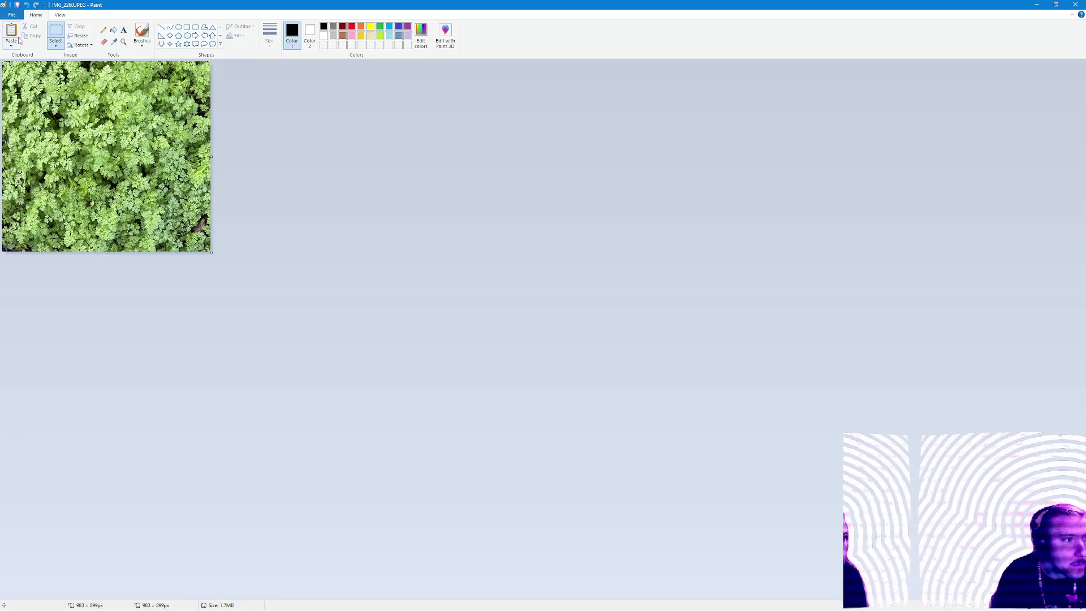
key("alt+Tab")
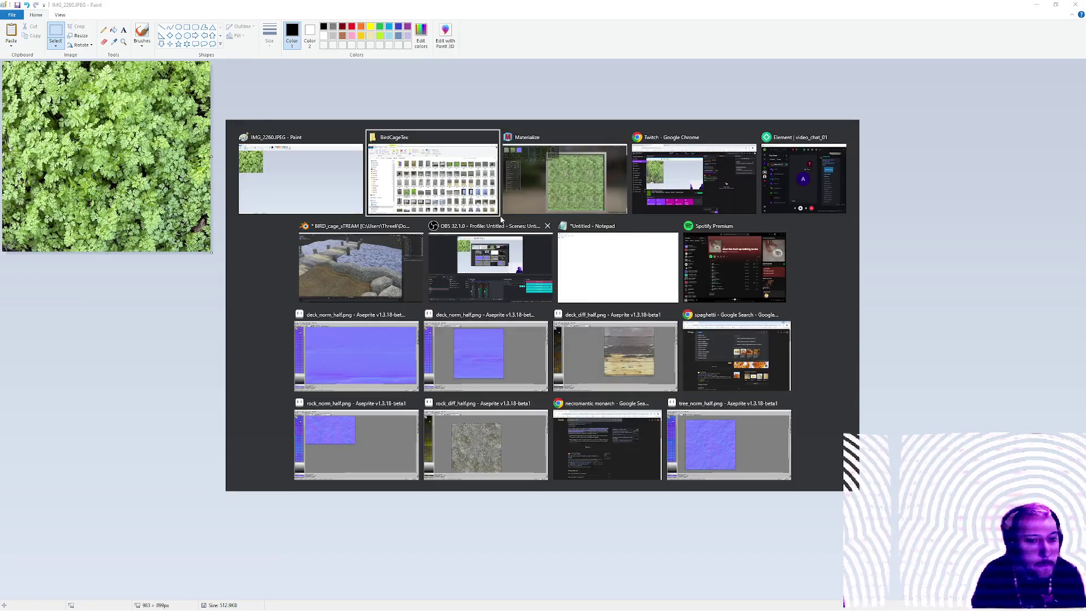
Replace the diffuse map with the cropped IMG_2260.JPEG plant patch.
left_click(102, 120)
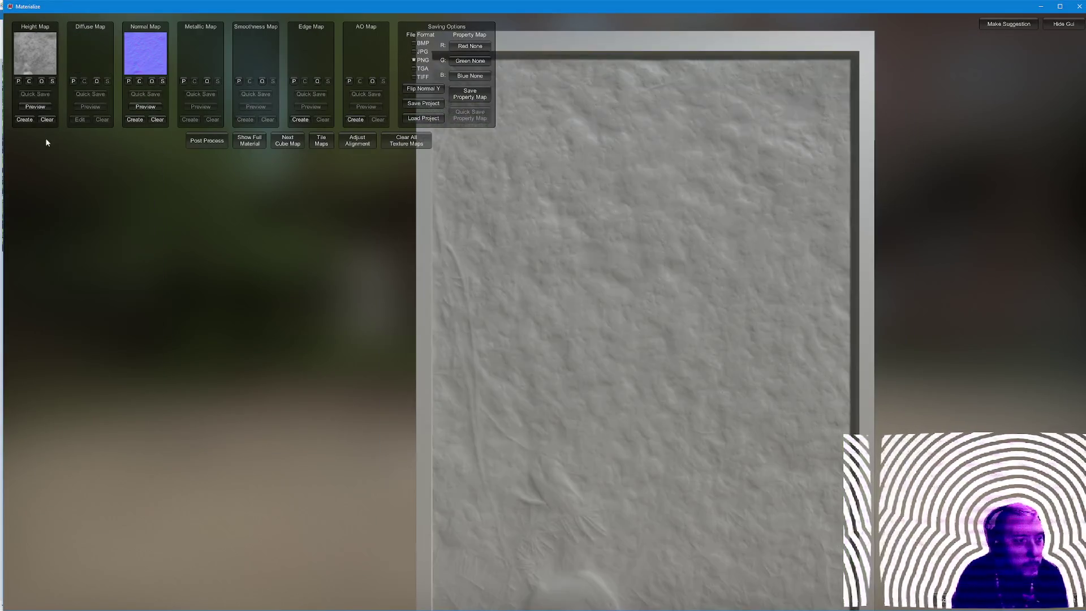
left_click(98, 80)
scroll(476, 317, "down", 5)
scroll(465, 349, "down", 3)
scroll(473, 372, "down", 3)
scroll(462, 378, "down", 2)
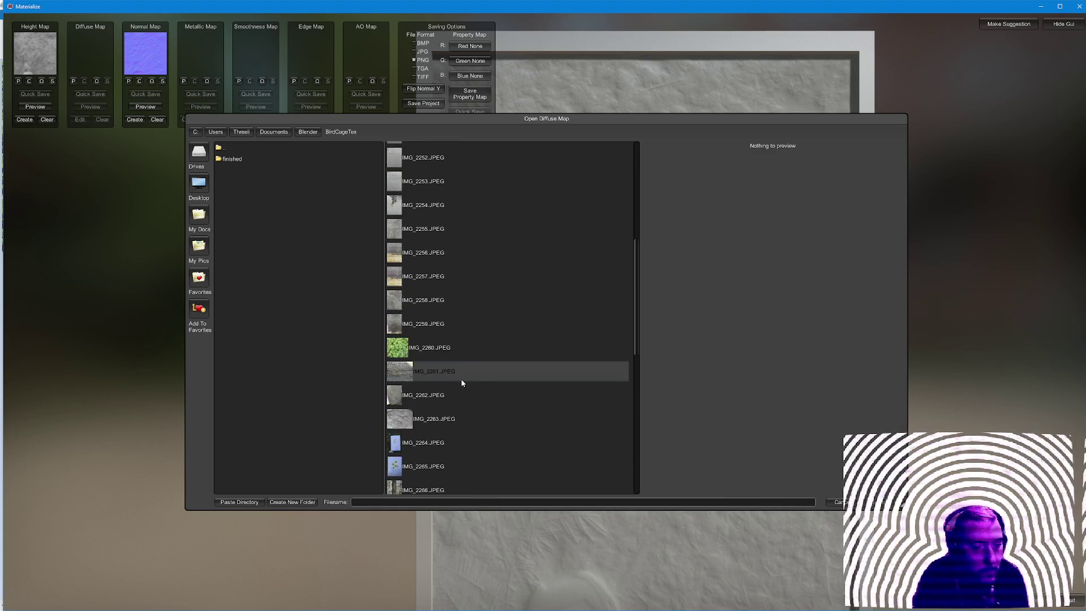
double_click(450, 345)
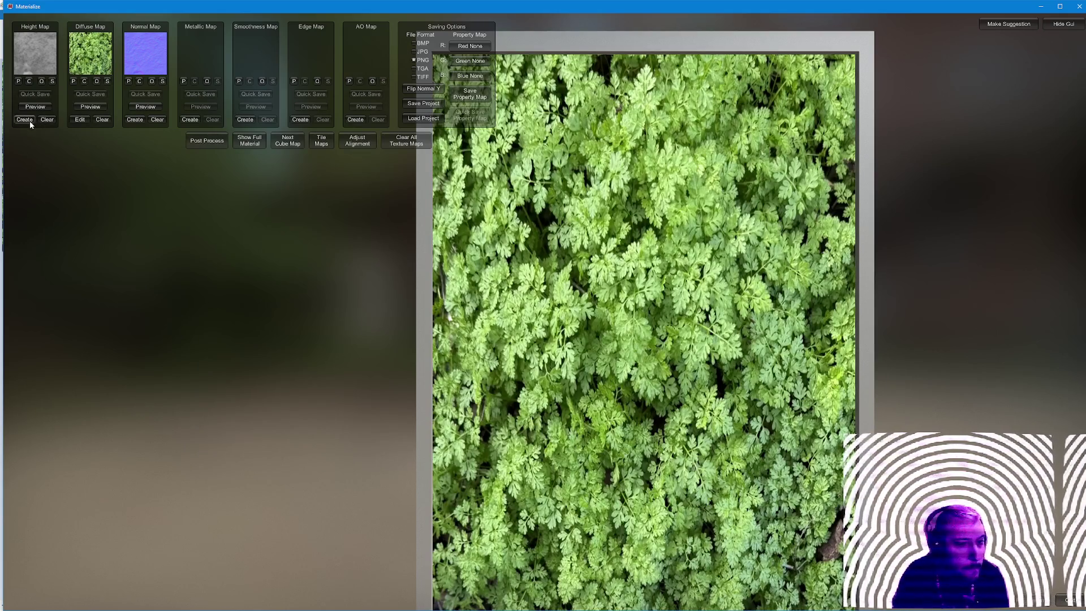
Generate and apply a height map from the diffuse, then a normal map from the height.
left_click(25, 120)
left_click(108, 380)
left_click(135, 120)
left_click(111, 398)
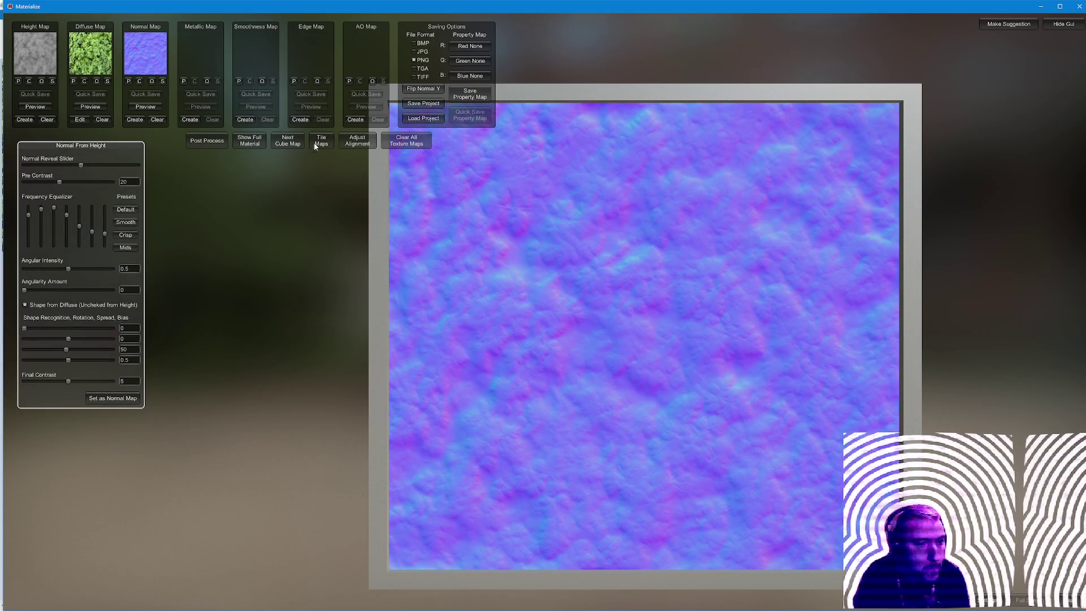
left_click(321, 140)
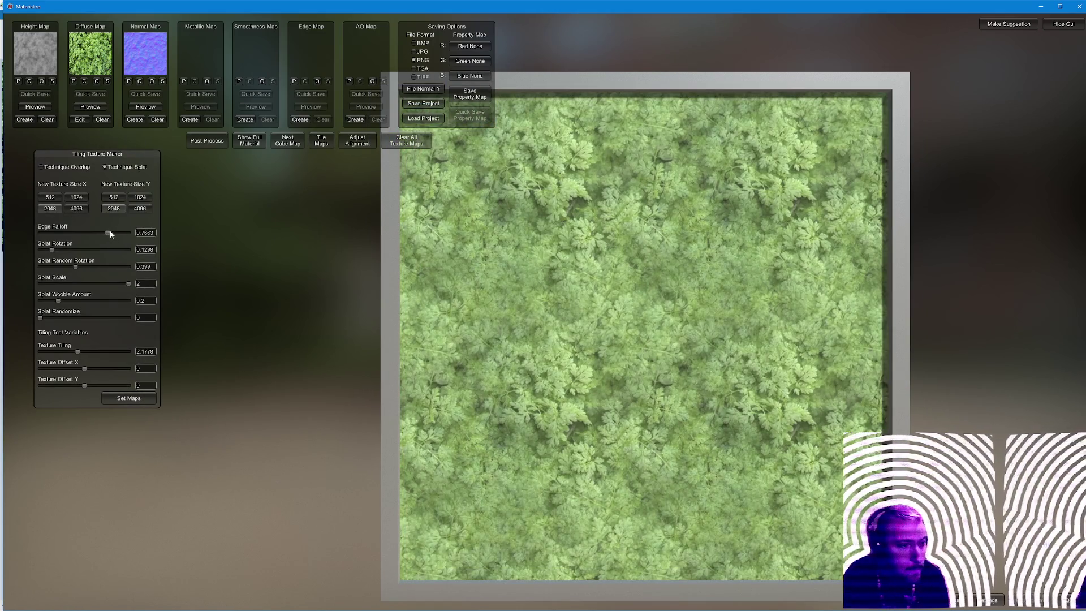
Set edge falloff to 0.01, splat scale to about 1.13 and texture tiling to about 3.
mouse_move(121, 238)
left_mouse_down()
mouse_move(33, 231)
mouse_move(72, 272)
left_mouse_up()
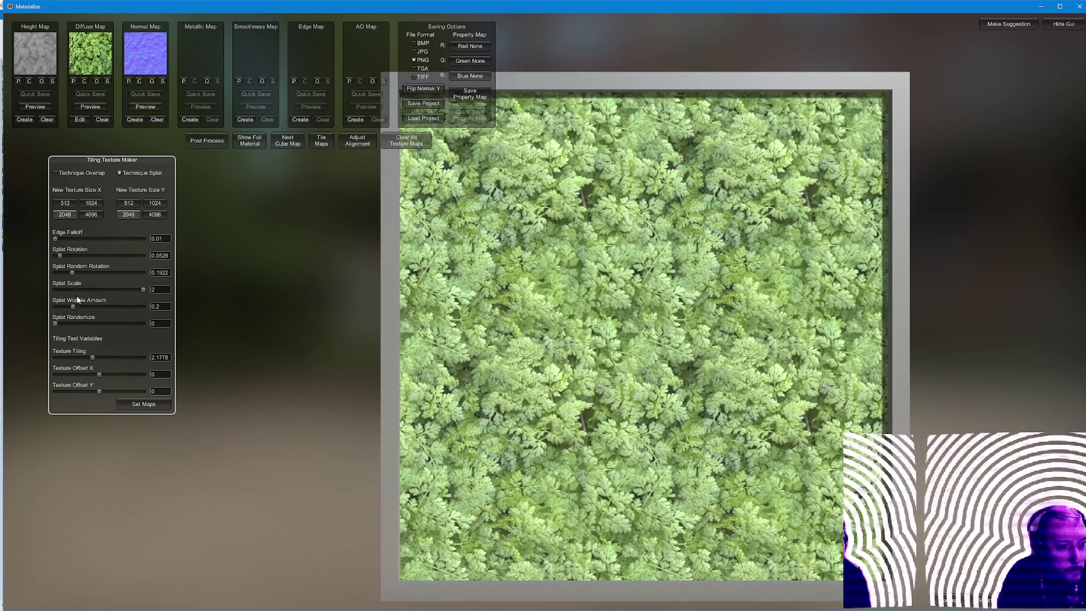
left_click_drag(142, 289, 89, 289)
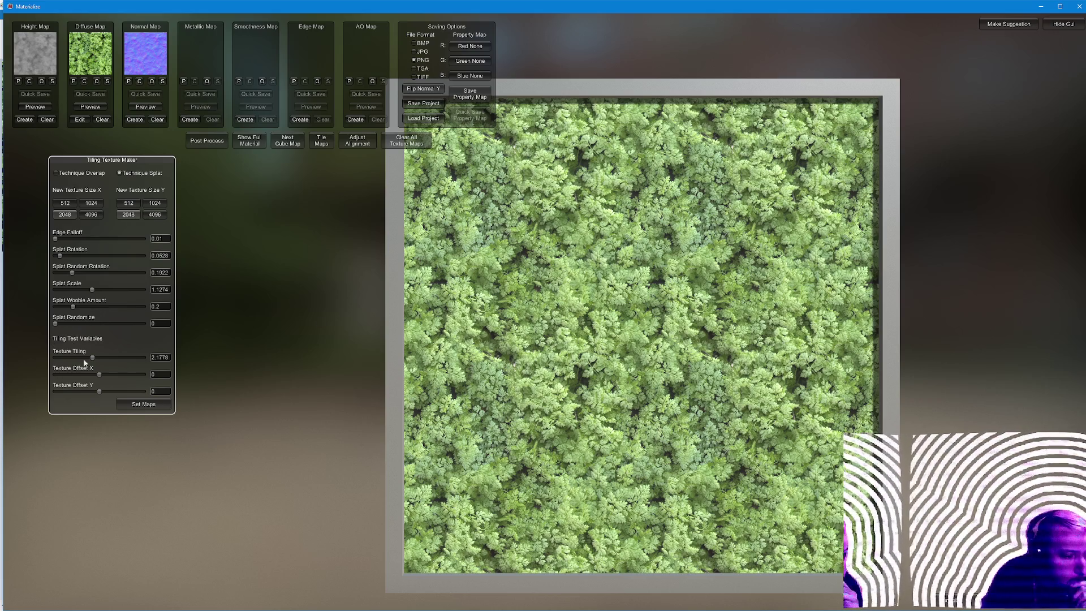
mouse_move(92, 356)
left_mouse_down()
mouse_move(118, 357)
mouse_move(106, 358)
left_mouse_up()
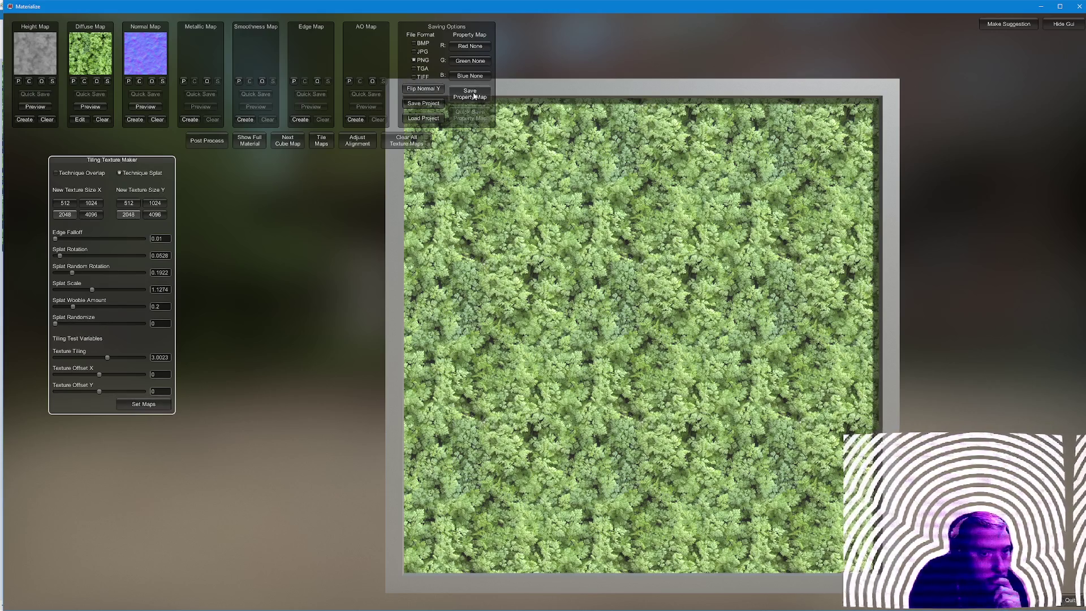
Save the project as plant in the finished folder and bring BirdCageTex to front.
left_click(424, 104)
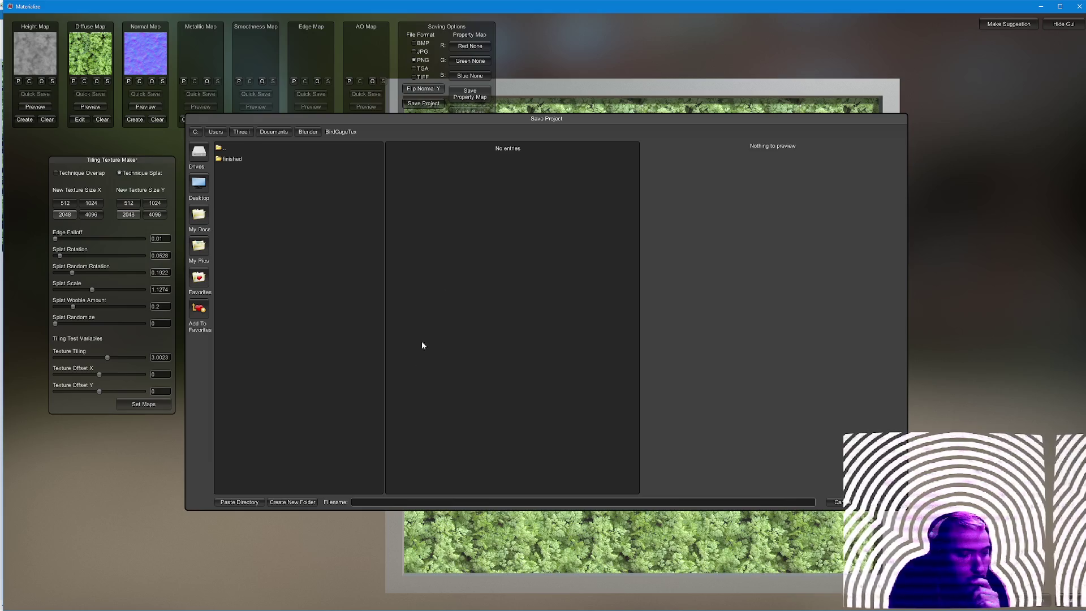
double_click(232, 158)
left_click(414, 503)
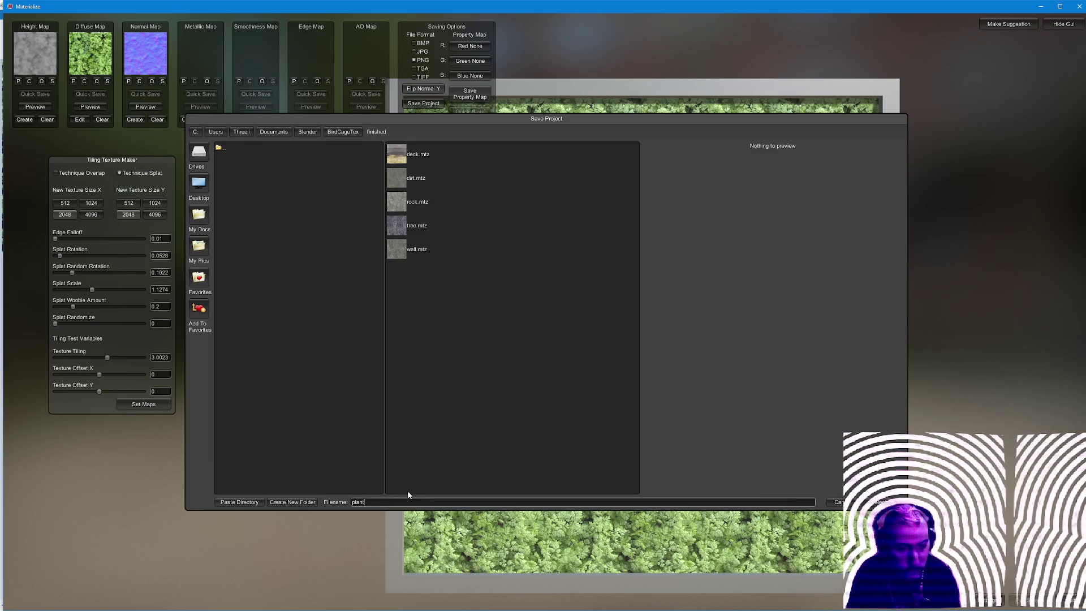
key("Escape")
key("alt+Tab")
left_click(556, 150)
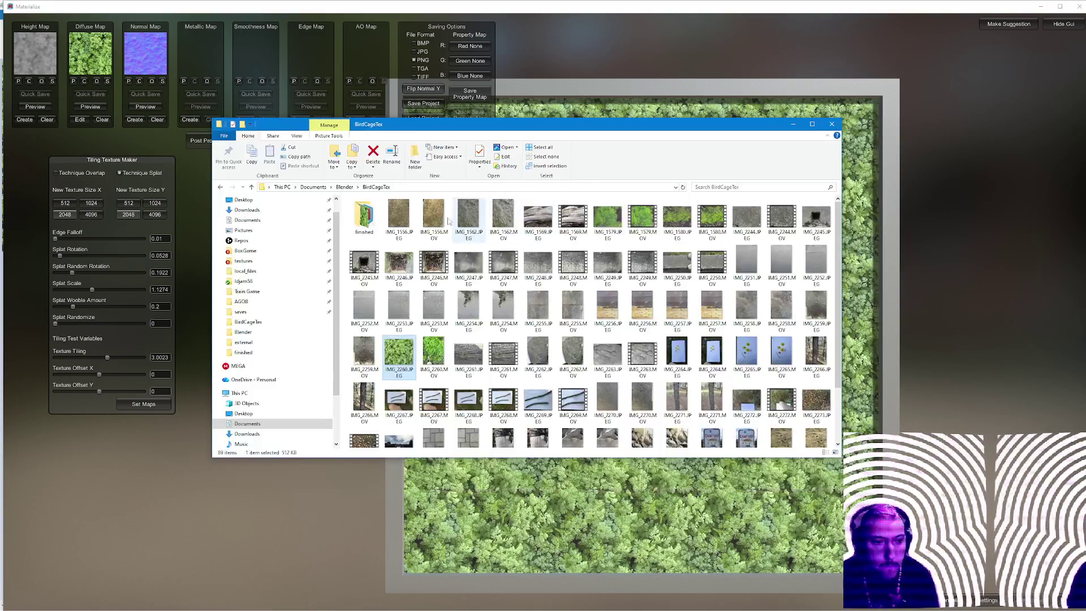
Open the finished folder and launch plant_diffuseOriginal.png in Aseprite.
double_click(365, 217)
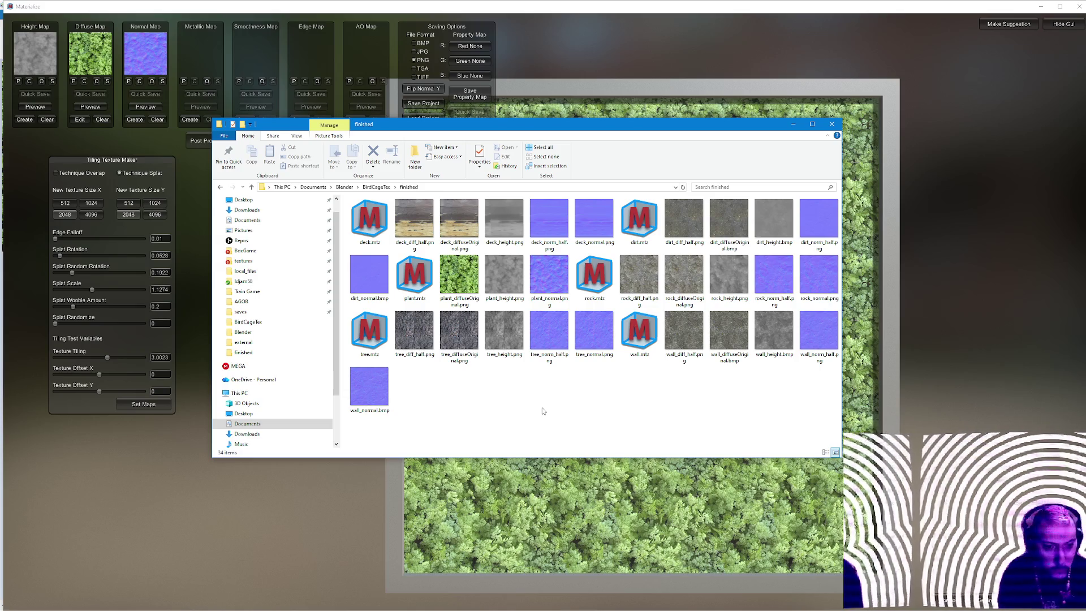
mouse_move(459, 276)
left_click(467, 286)
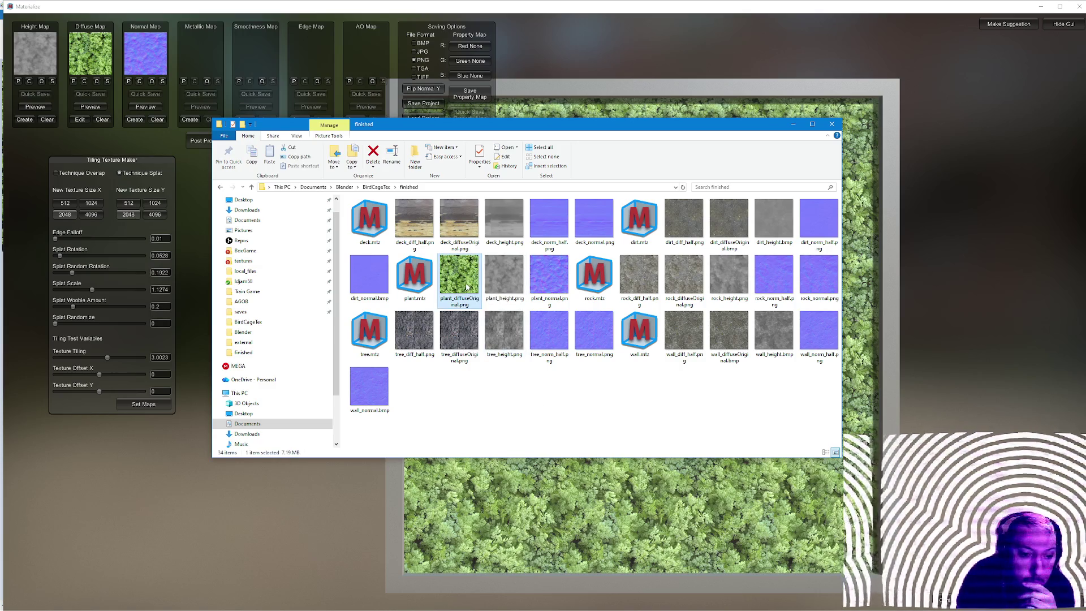
double_click(468, 286)
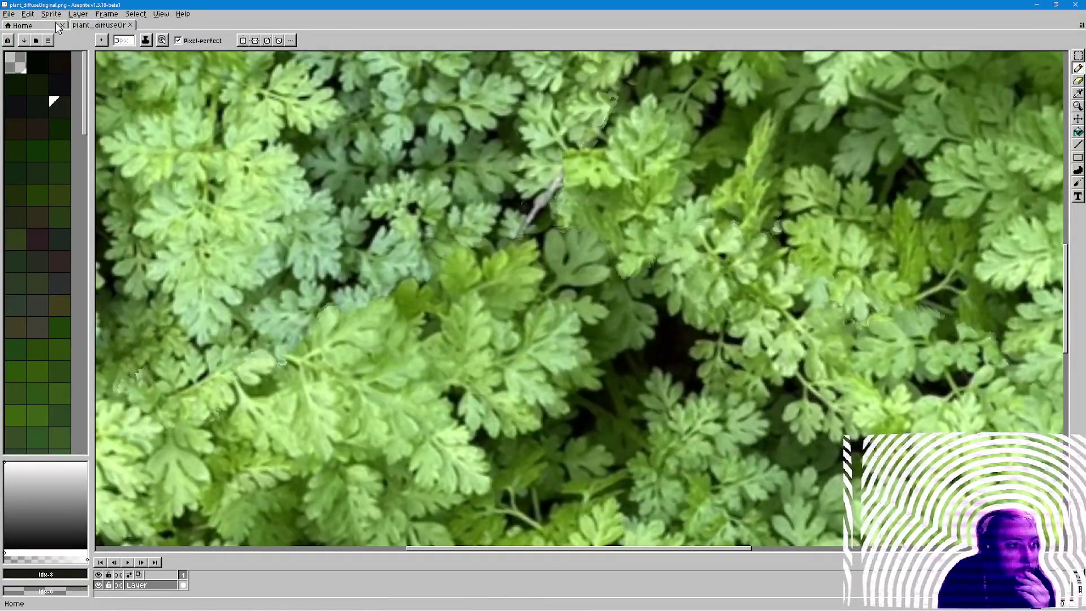
Resize the plant diffuse sprite to 512 × 512 and save it as plant_diff_half.png.
left_click(51, 14)
left_click(68, 61)
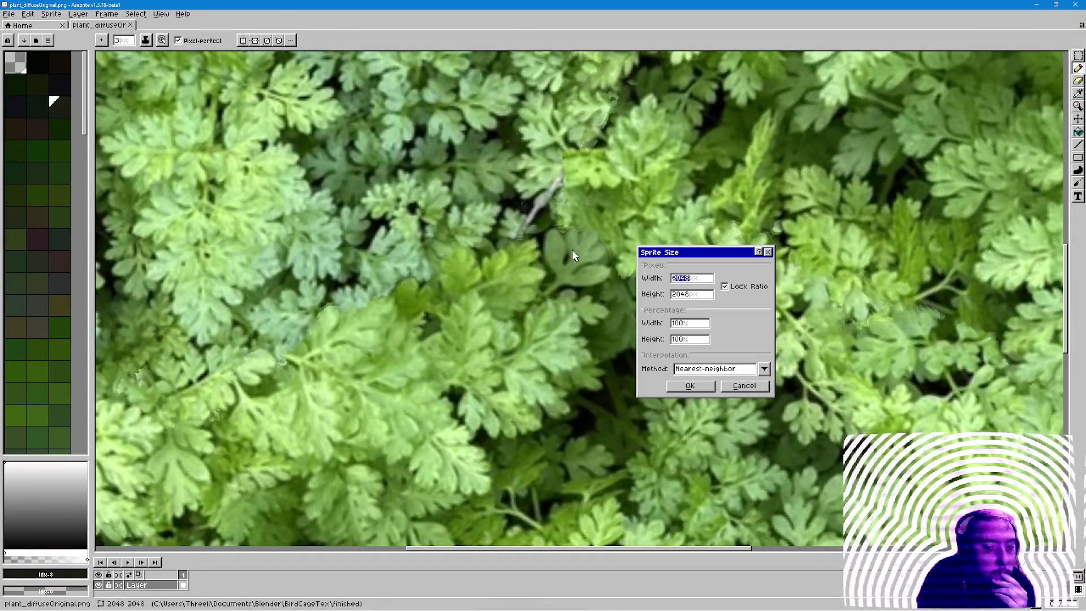
type("512")
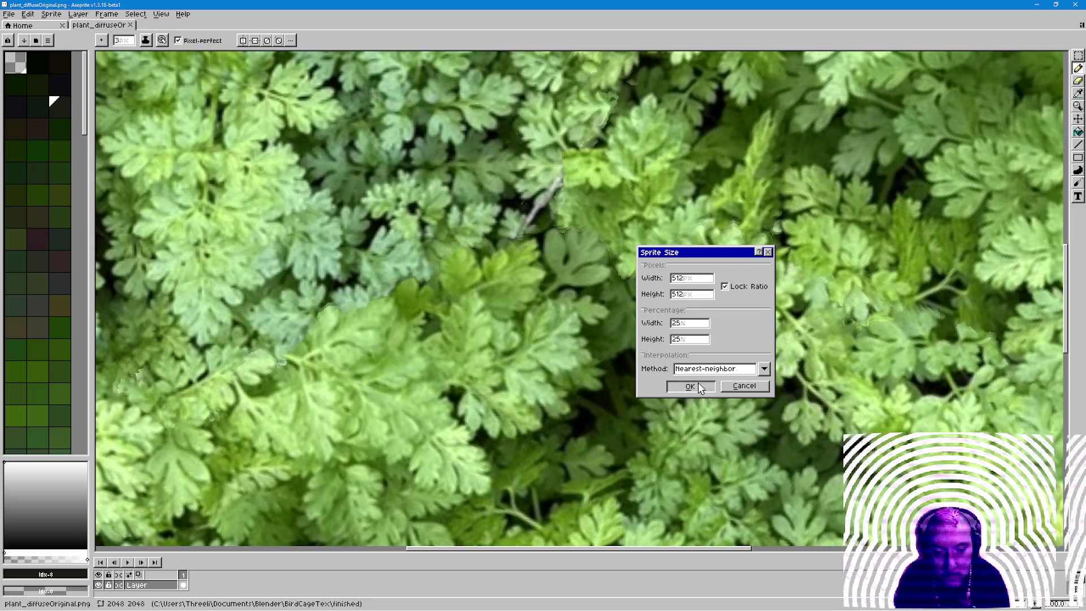
left_click(688, 386)
left_click(9, 14)
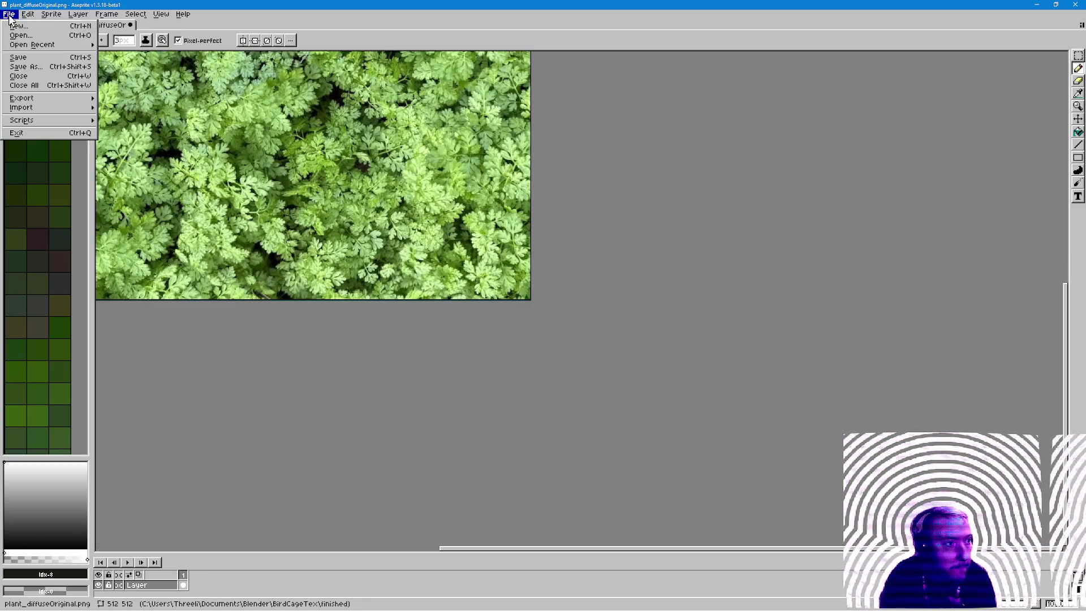
left_click(34, 72)
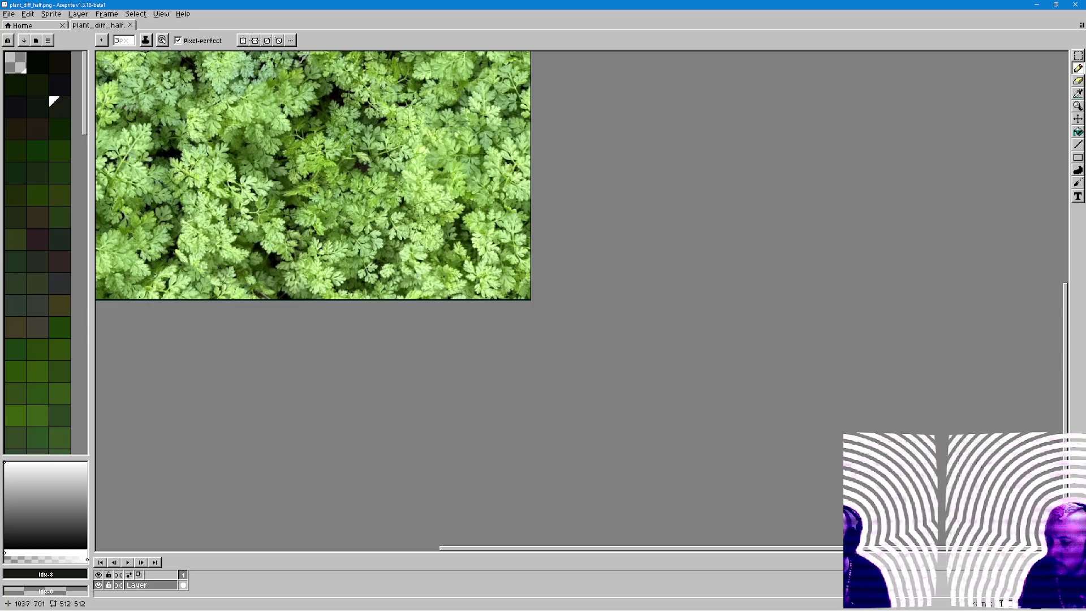
key("alt+Tab")
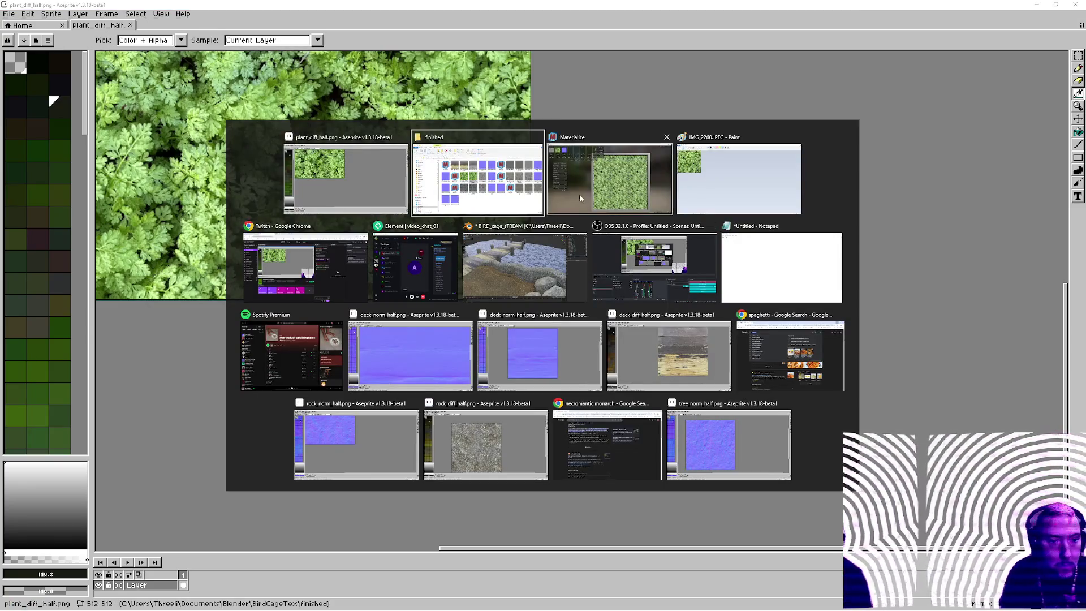
Open plant_normal.png from finished in Aseprite and resize it to 512 × 512.
key("alt+Tab")
left_click(602, 280)
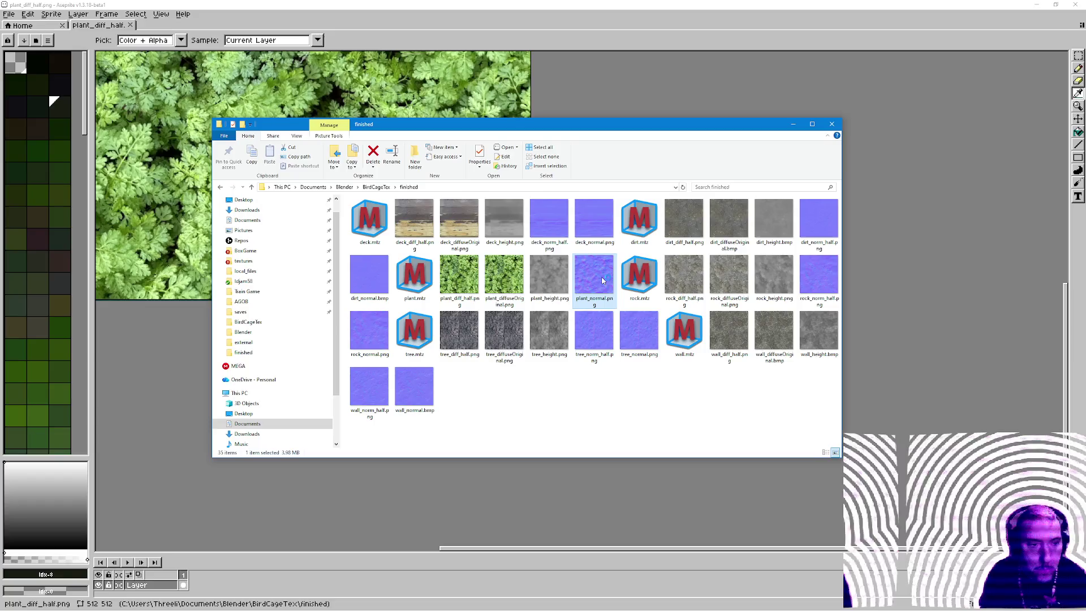
double_click(602, 281)
left_click(50, 14)
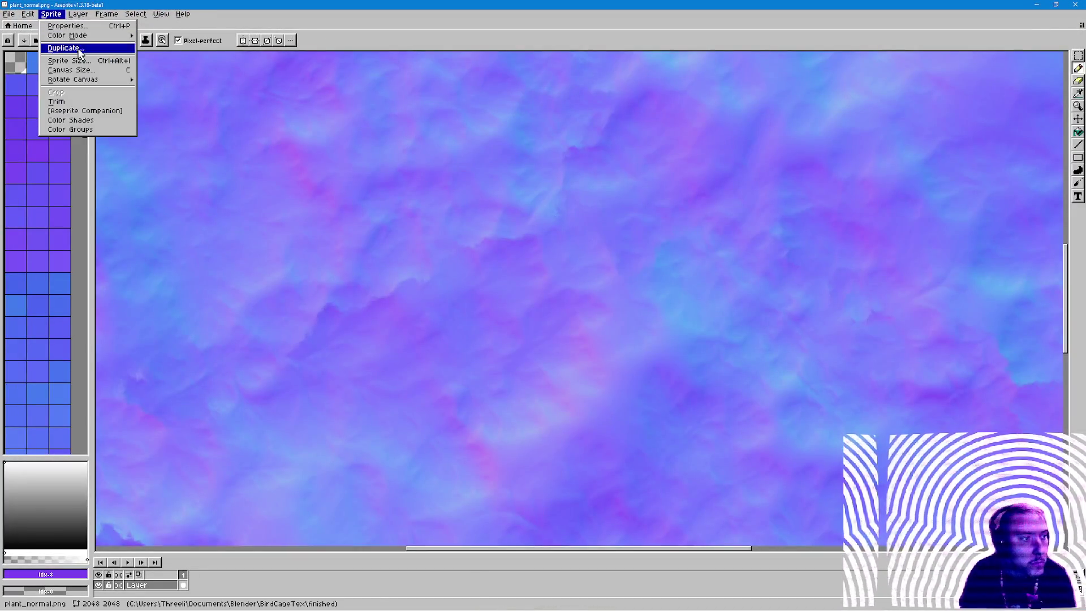
left_click(68, 61)
type("512")
key("Return")
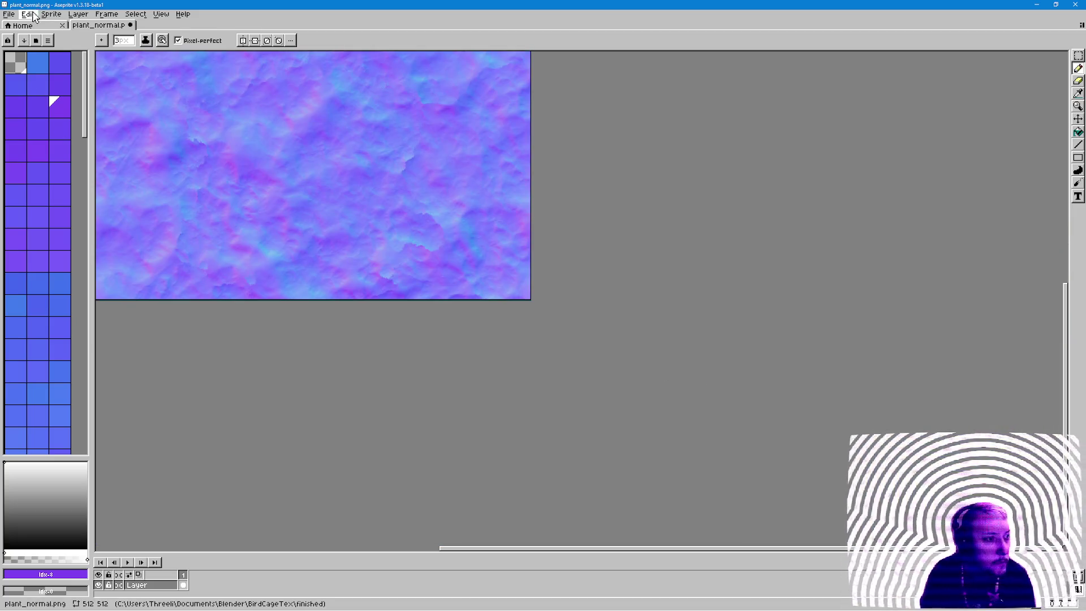
Save it as plant_norm_half.png and bring the Blender scene forward.
left_click(9, 14)
left_click(34, 64)
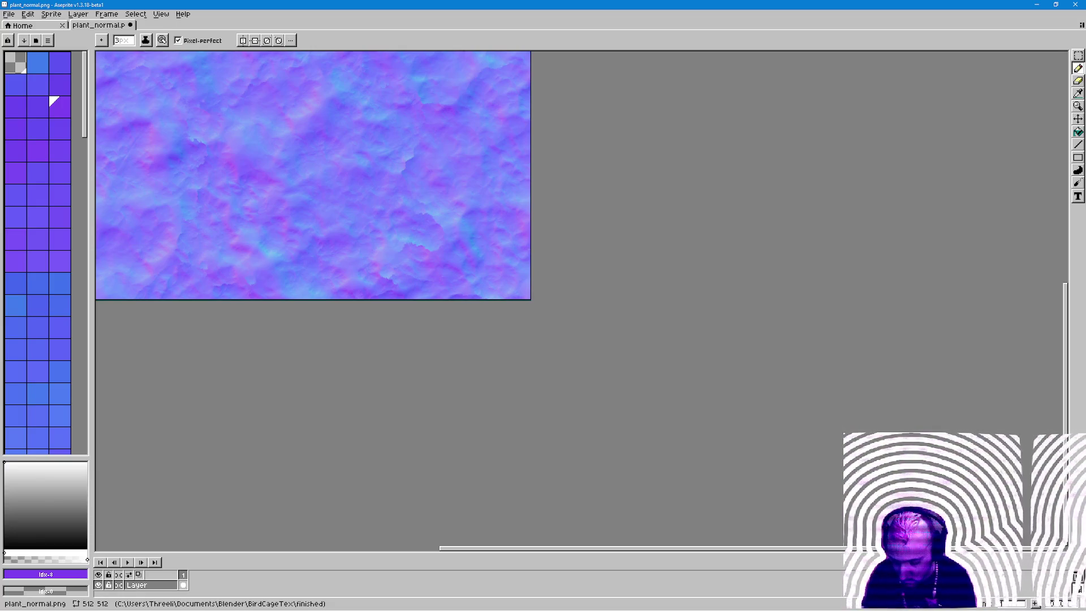
key("Return")
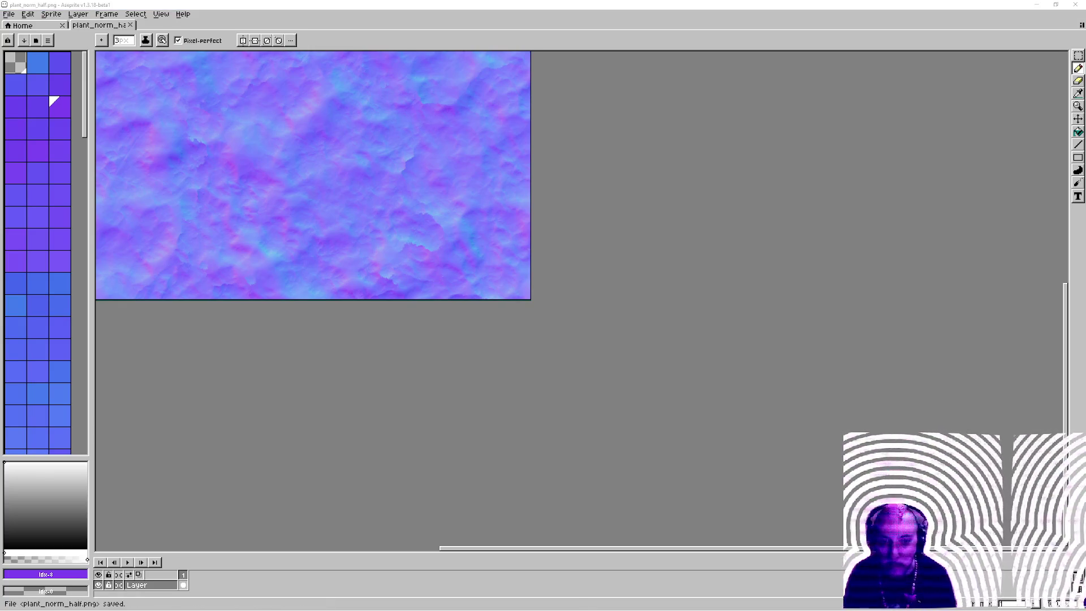
key("alt+Tab")
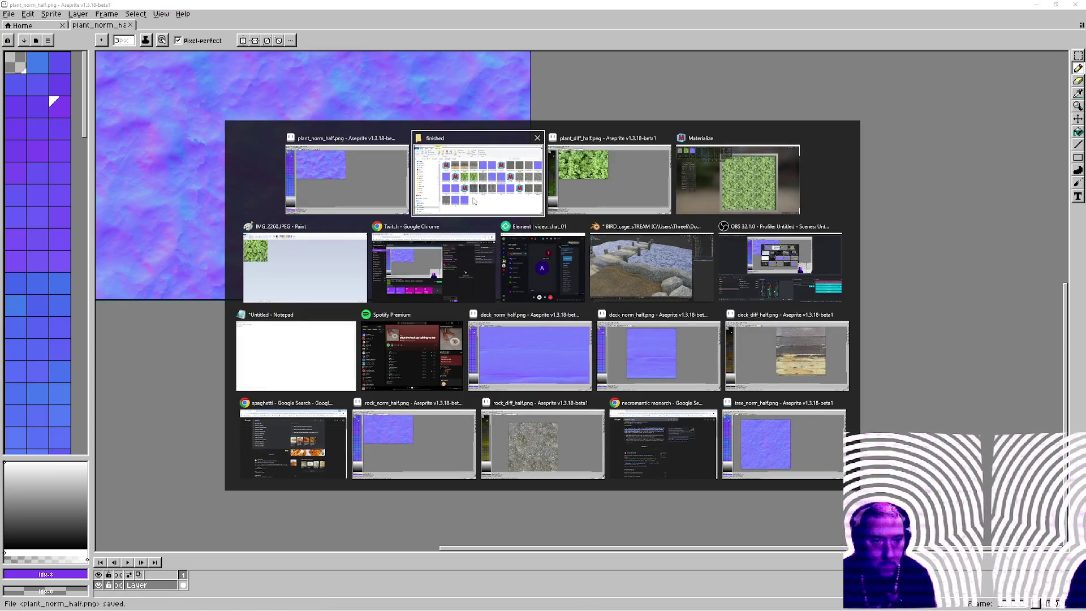
key("alt+Tab")
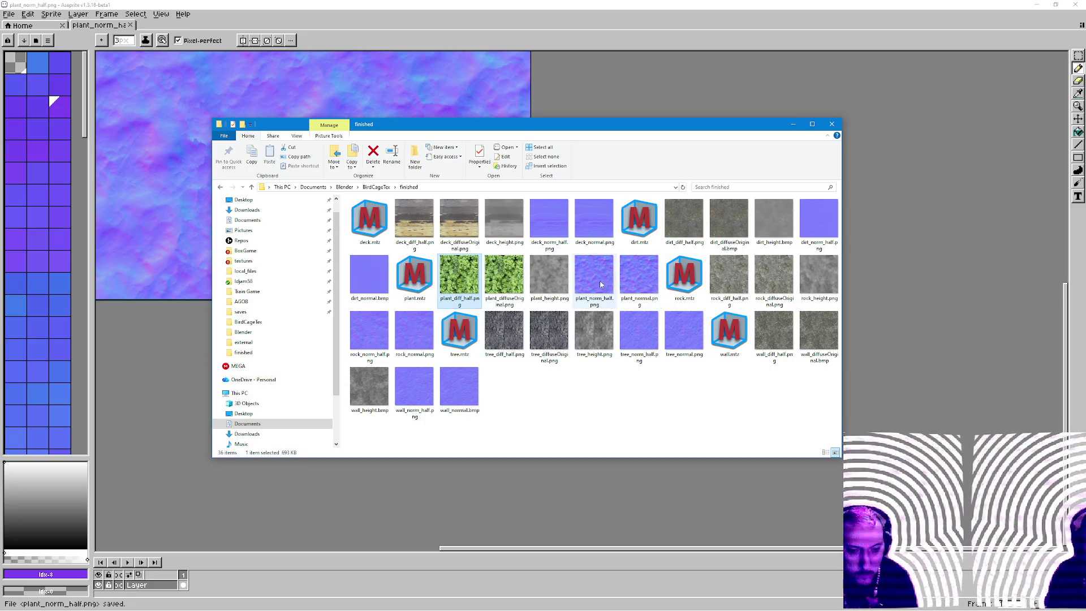
key("alt+Tab")
key("alt+Tab")
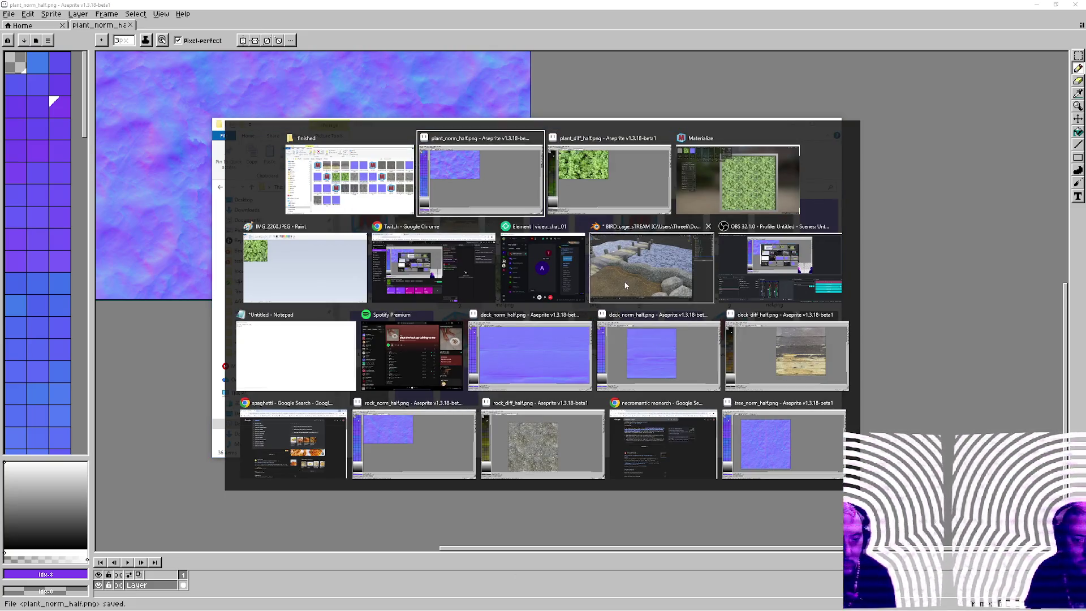
key("alt+Tab")
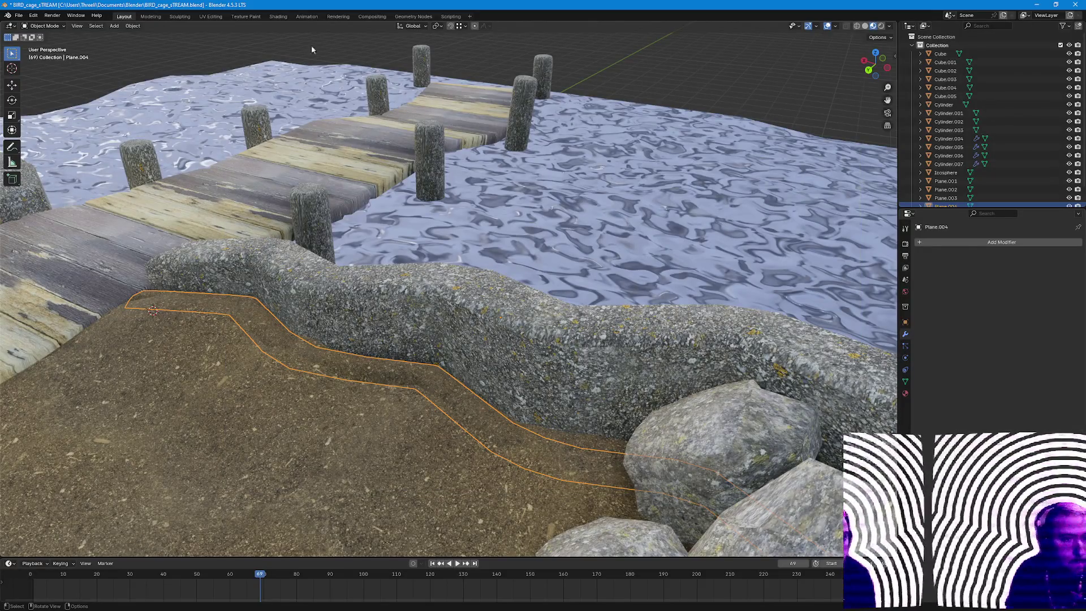
Duplicate Plane.004's Dirt material and rename the copy Plant.
left_click(904, 392)
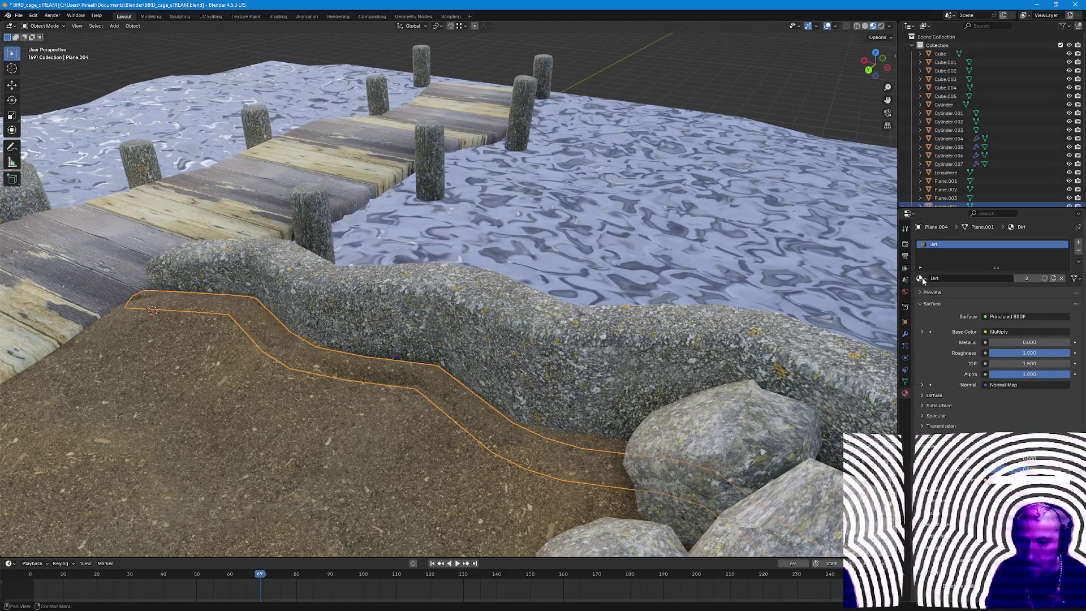
left_click(1052, 278)
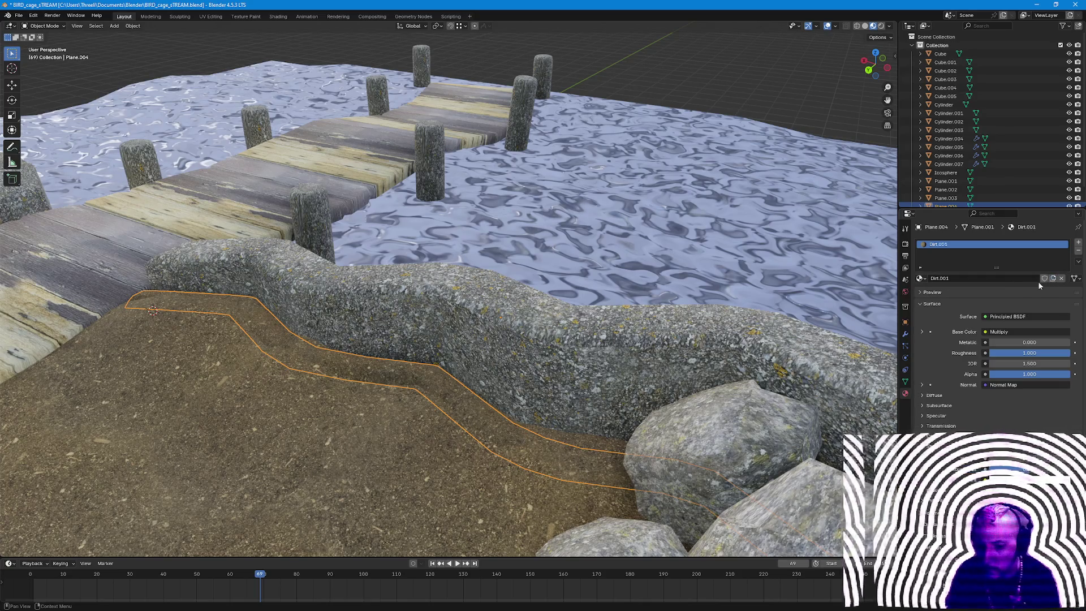
double_click(998, 278)
type("Plant")
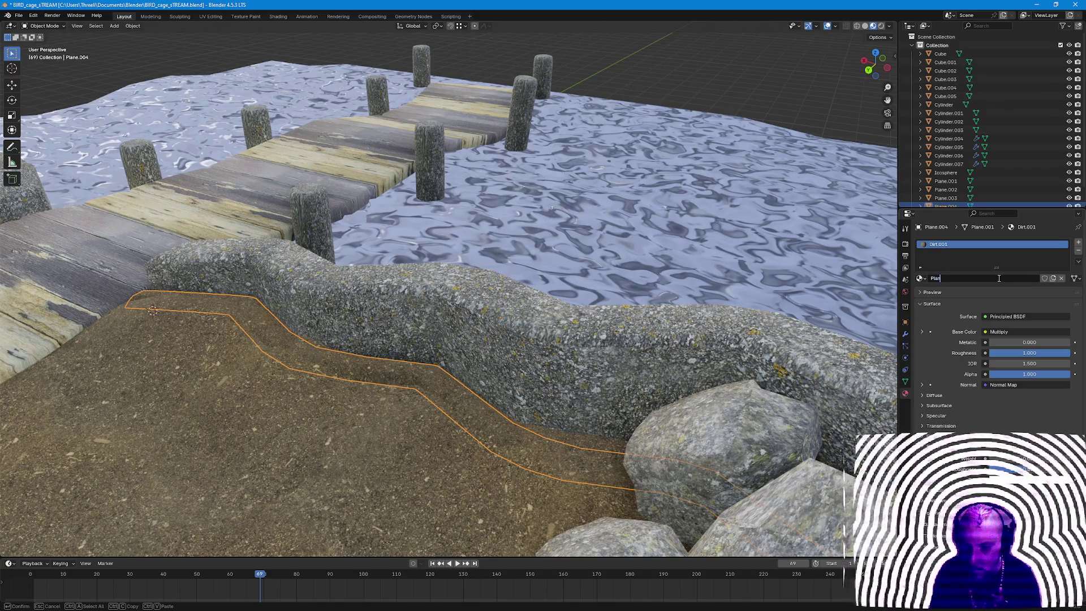
key("Return")
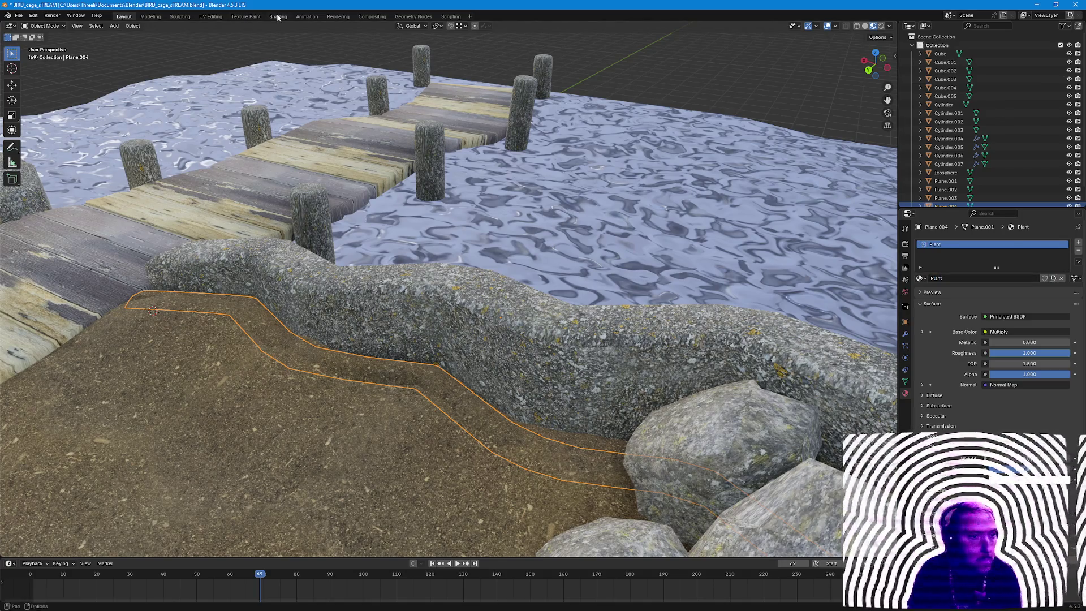
left_click(278, 16)
scroll(351, 429, "up", 2)
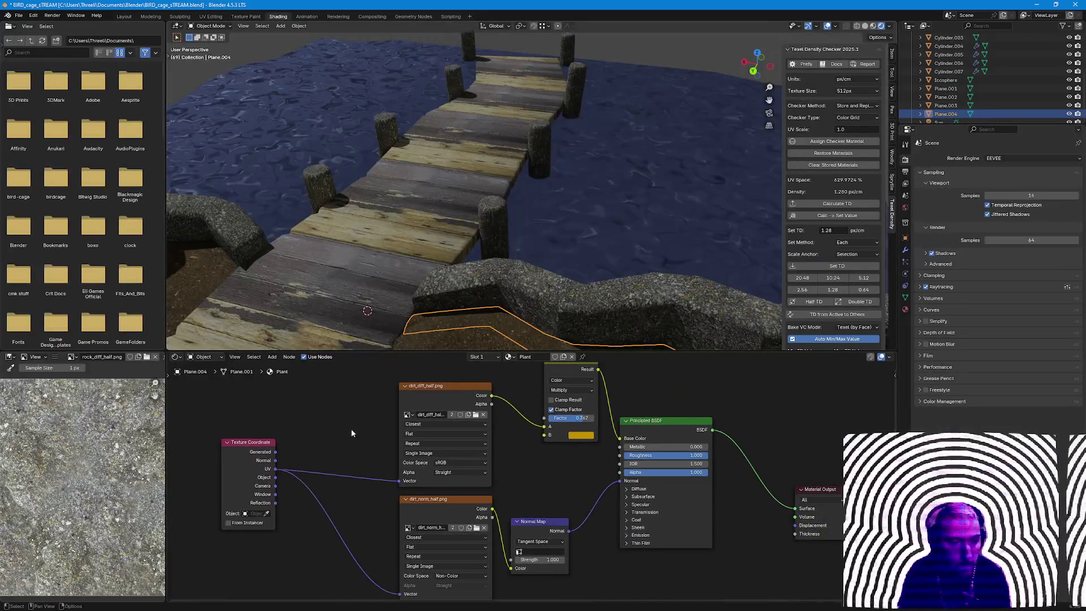
Load plant_diff_half.png into the Plant material's colour image node.
left_click(476, 415)
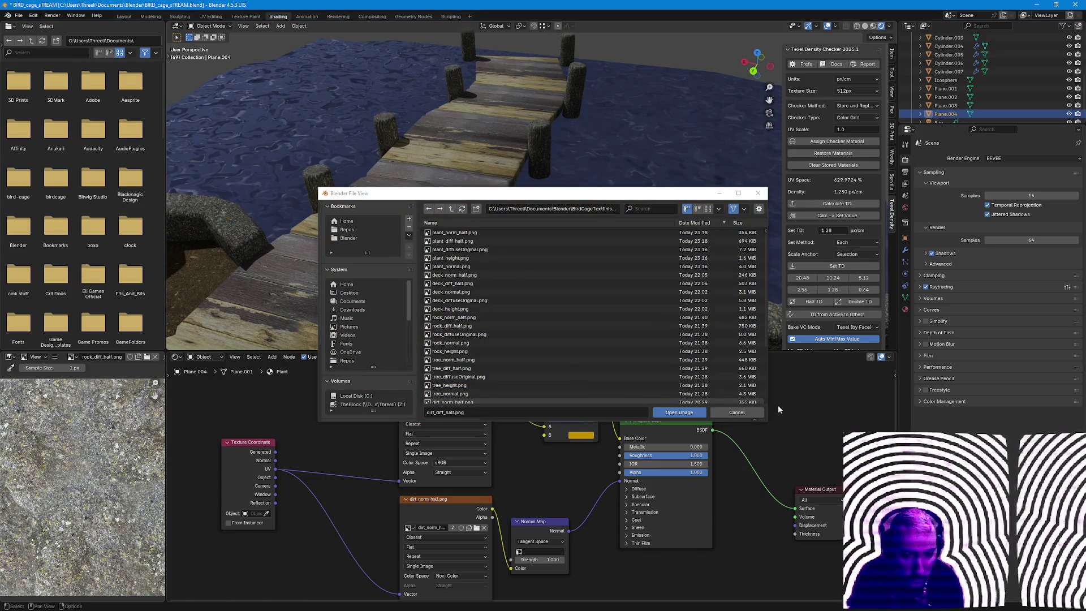
left_click(734, 413)
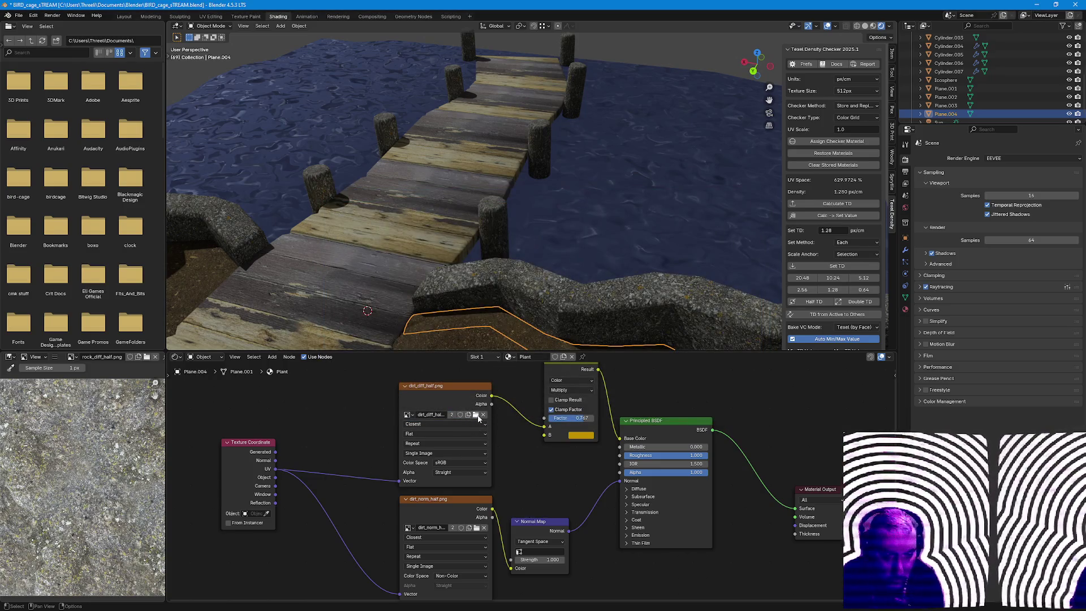
left_click(477, 415)
left_click(521, 242)
double_click(522, 243)
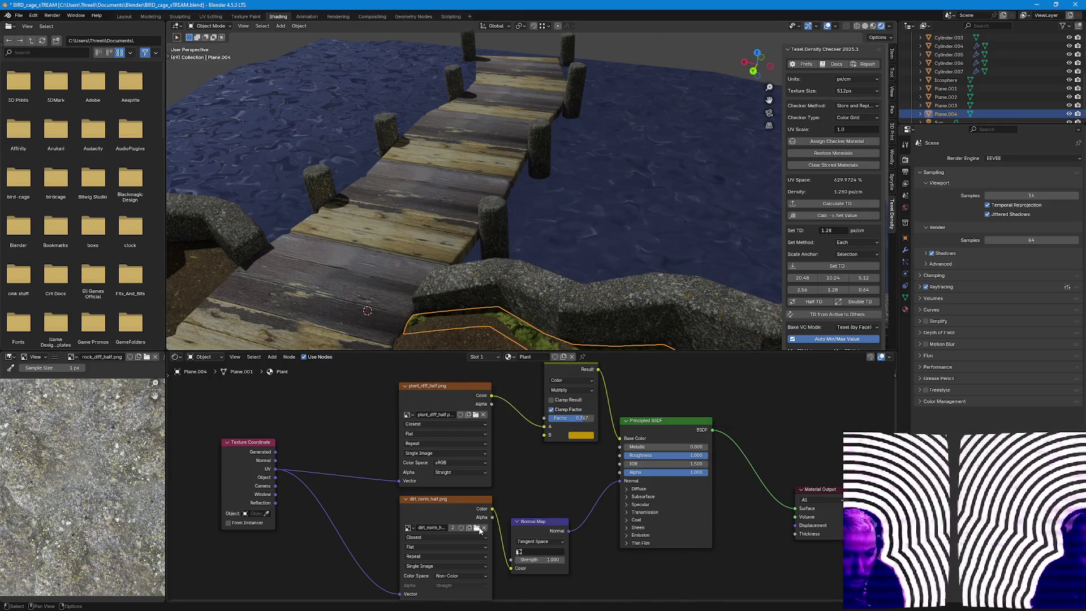
Load a new image into the normal-map node, ending on deck_norm_half.png.
left_click(478, 528)
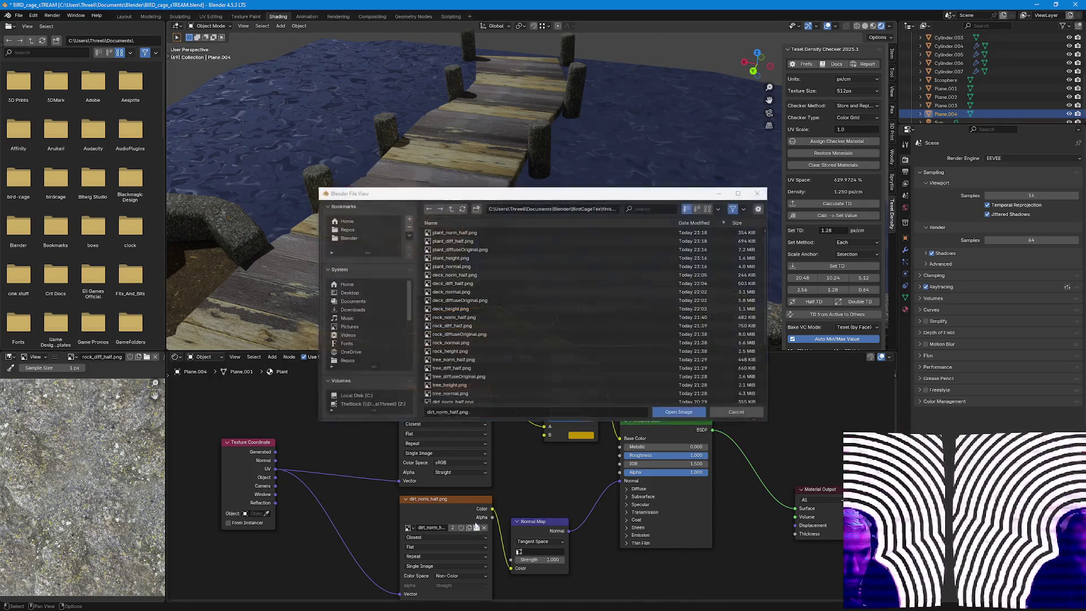
left_click(494, 258)
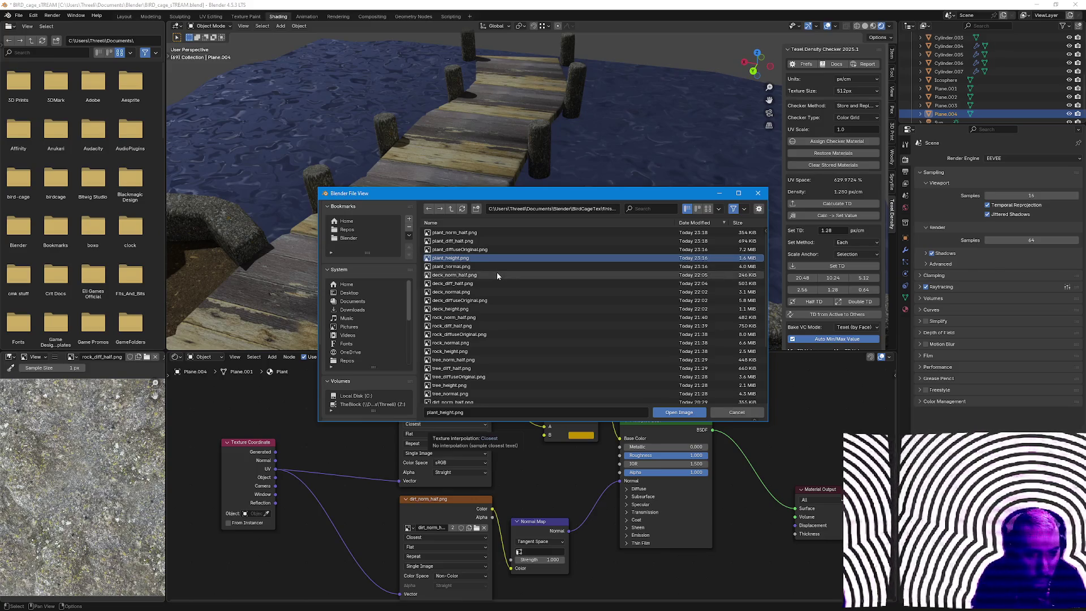
double_click(497, 272)
mouse_move(597, 341)
middle_mouse_down()
mouse_move(608, 299)
mouse_move(577, 267)
mouse_move(599, 240)
mouse_move(603, 252)
middle_mouse_up()
scroll(602, 249, "up", 4)
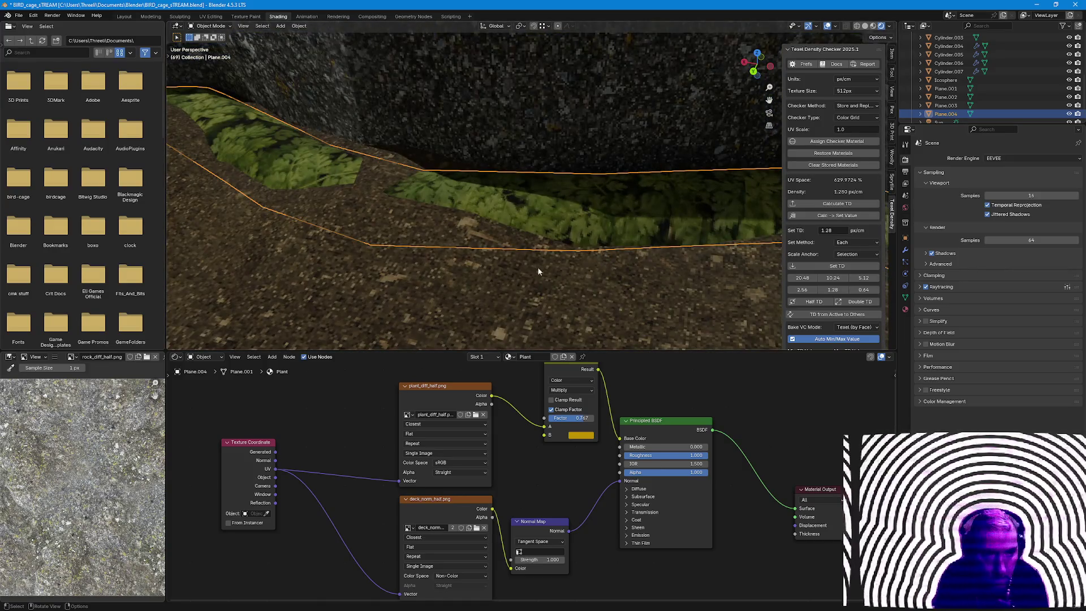
Remove the Multiply tint node and link the plant texture's Color straight into Base Color.
middle_click_drag(519, 251, 521, 280)
middle_click_drag(553, 237, 543, 255)
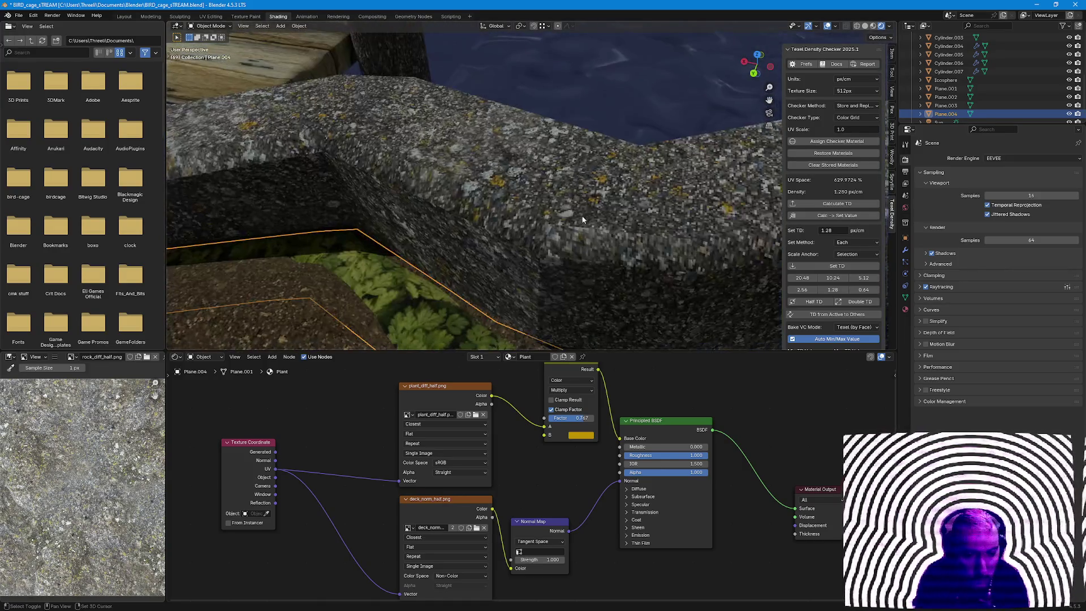
left_click(489, 404)
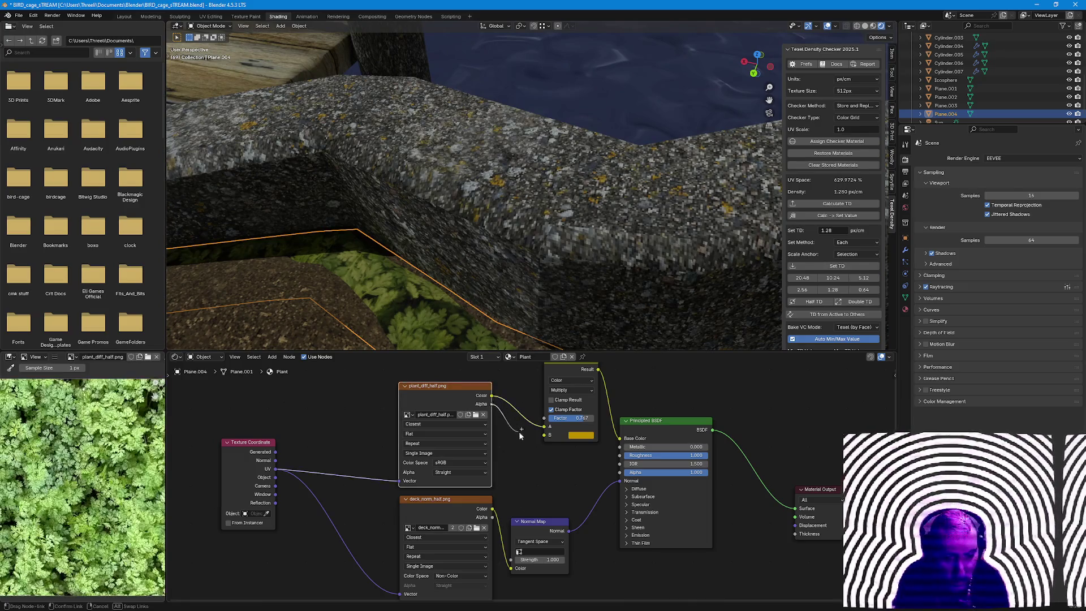
key("shift+d")
left_click(517, 458)
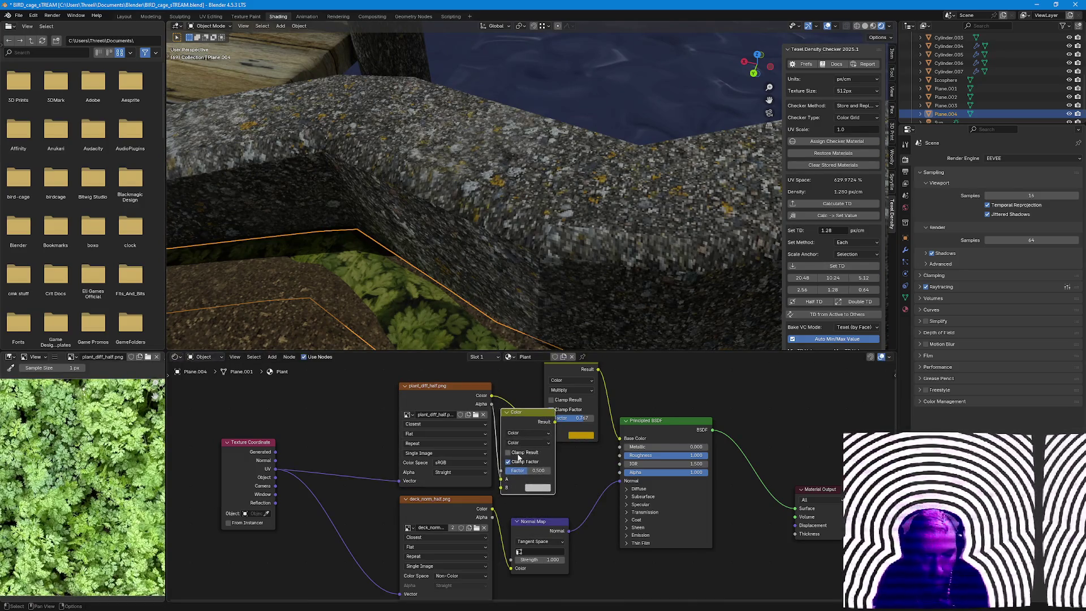
key("ctrl+z")
middle_click_drag(516, 458, 508, 479)
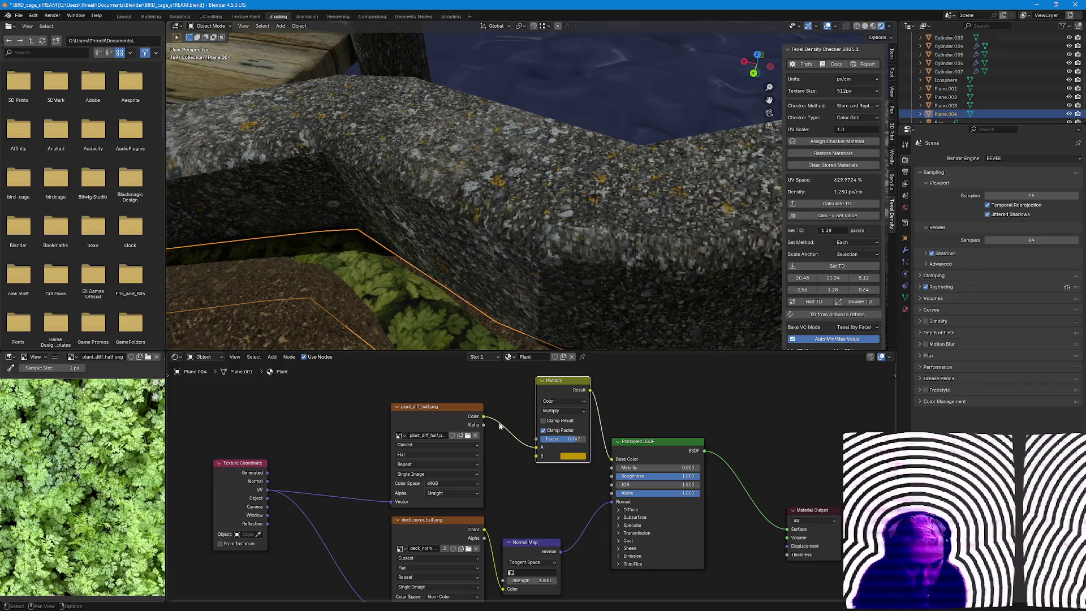
key("ctrl+z")
left_click_drag(484, 415, 612, 458)
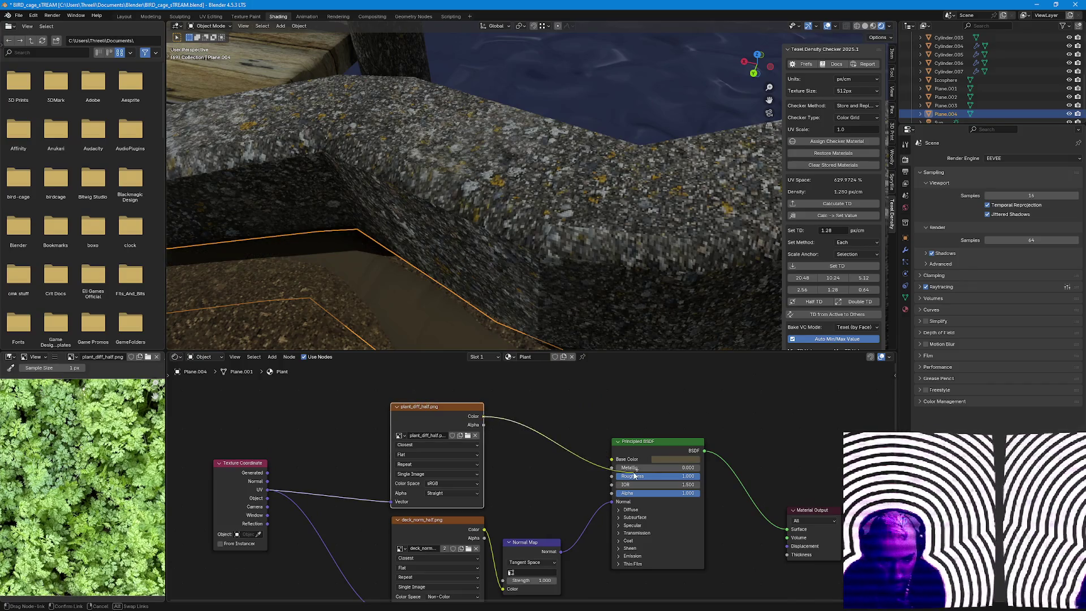
Set the ground strip's texel density to 1.28, try and undo an Alpha link, and reposition the image node.
mouse_move(475, 323)
middle_mouse_down()
mouse_move(456, 315)
mouse_move(491, 319)
middle_mouse_up()
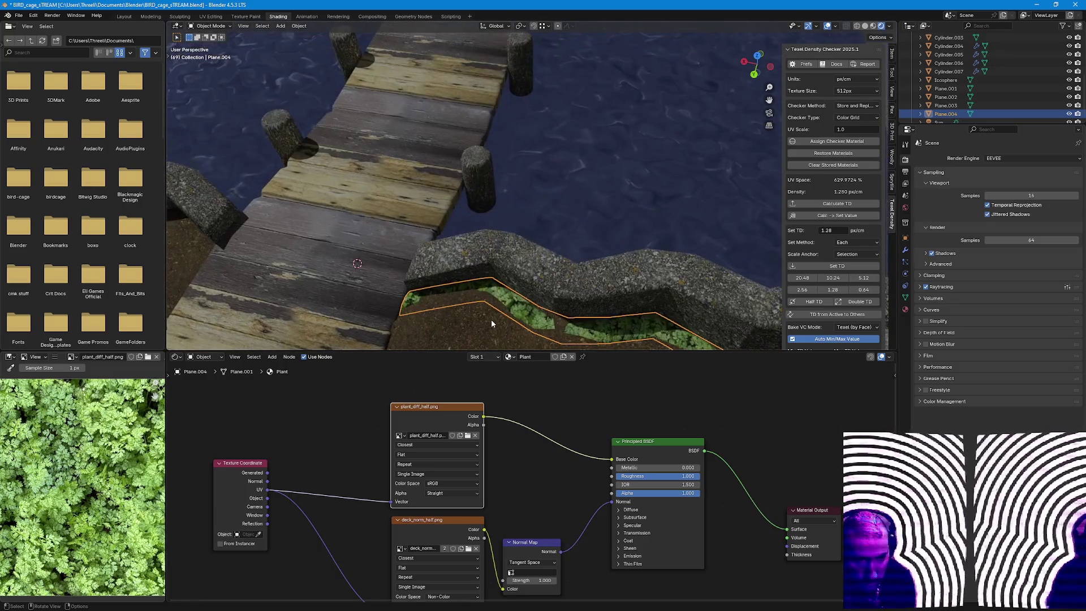
left_click(833, 290)
mouse_move(642, 313)
middle_mouse_down()
mouse_move(547, 267)
mouse_move(561, 230)
mouse_move(571, 282)
middle_mouse_up()
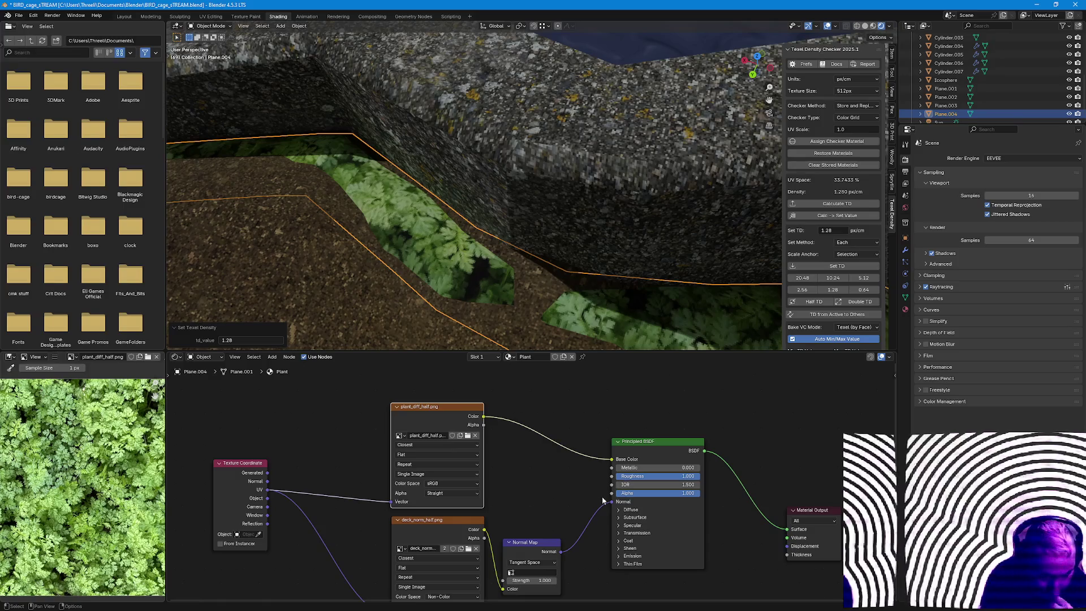
left_click_drag(483, 424, 613, 492)
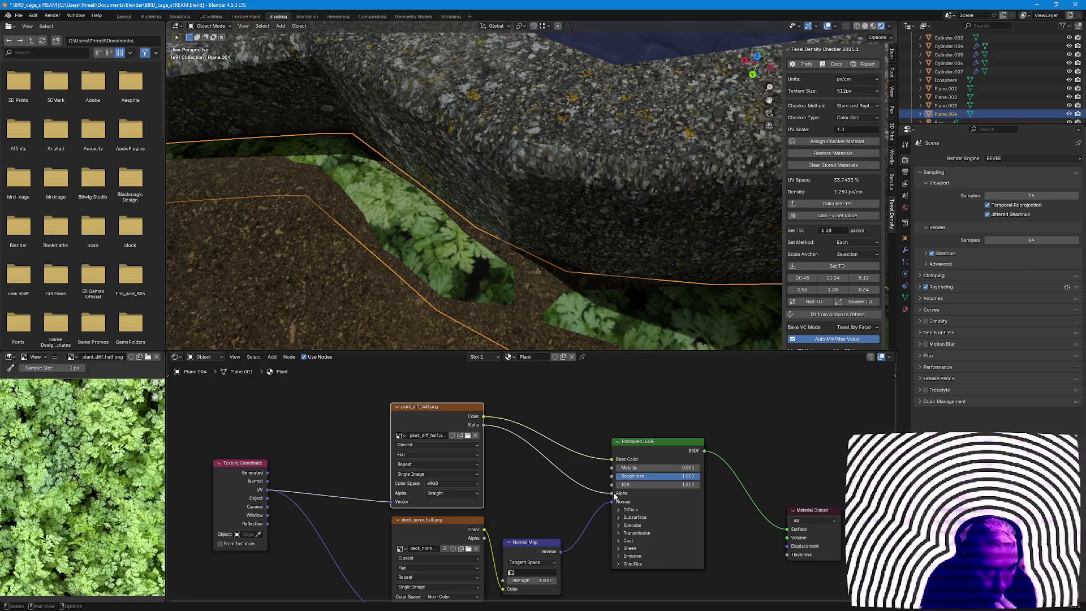
left_click_drag(613, 493, 564, 492)
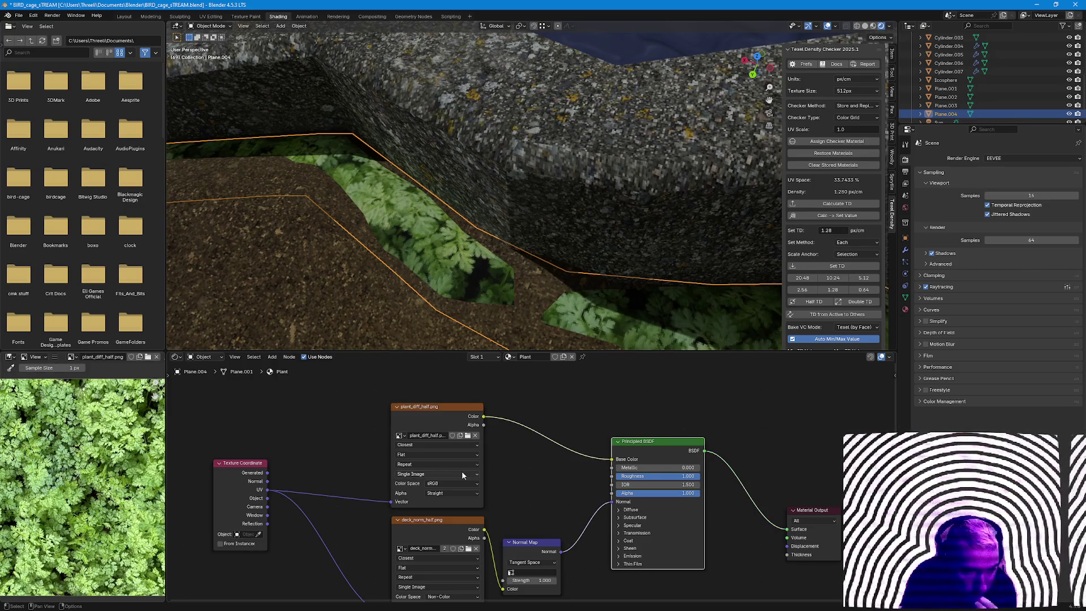
left_click_drag(454, 456, 439, 427)
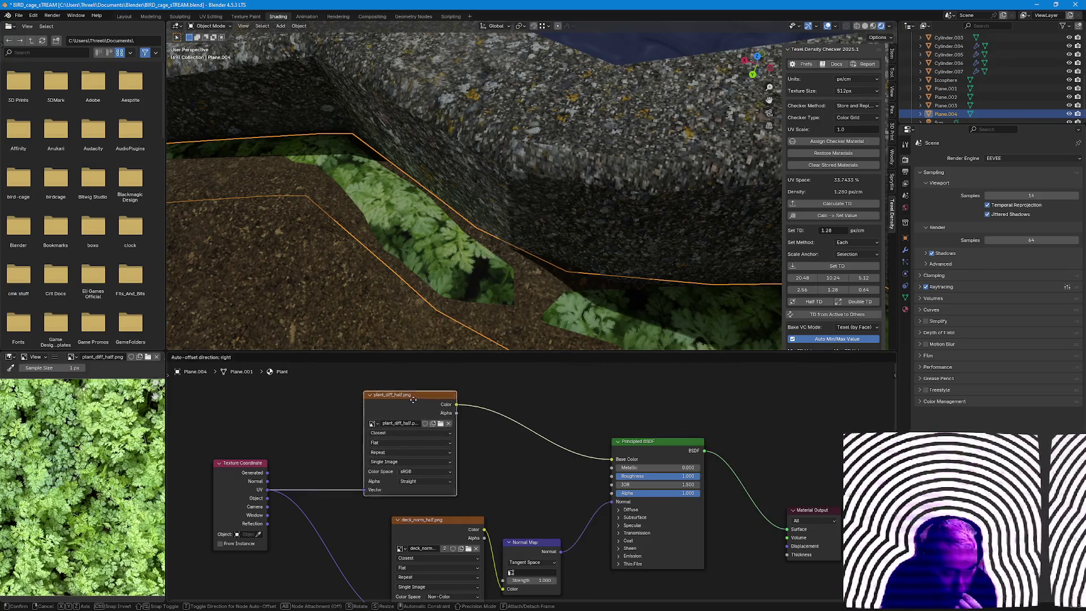
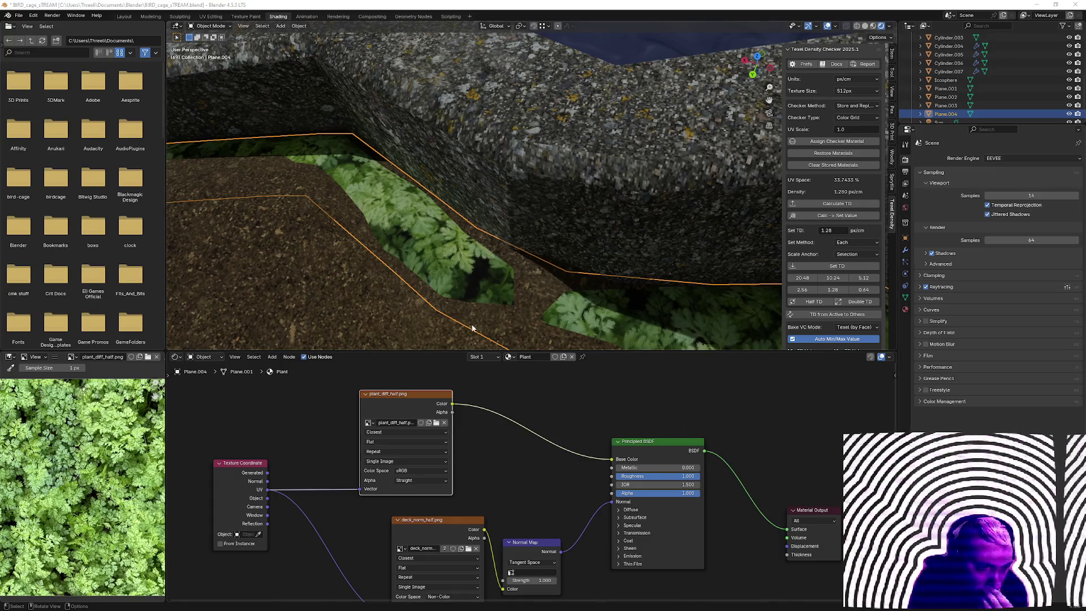
Stretch all faces of the fern strip taller along the vertical axis.
mouse_move(517, 297)
middle_mouse_down()
mouse_move(542, 263)
mouse_move(655, 258)
mouse_move(647, 277)
mouse_move(631, 276)
mouse_move(583, 248)
middle_mouse_up()
scroll(542, 263, "up", 4)
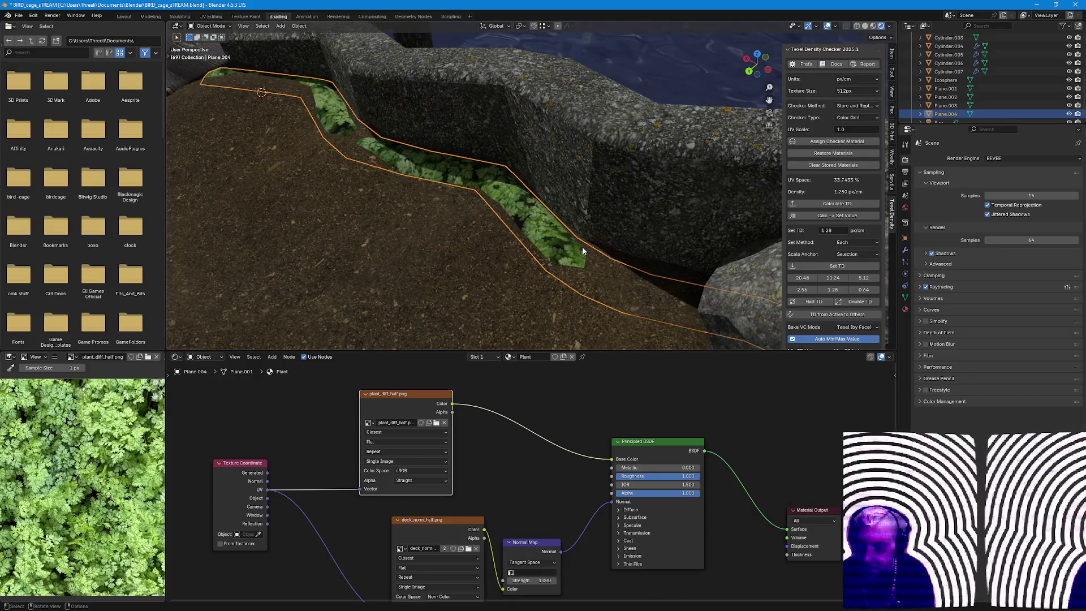
key("Tab")
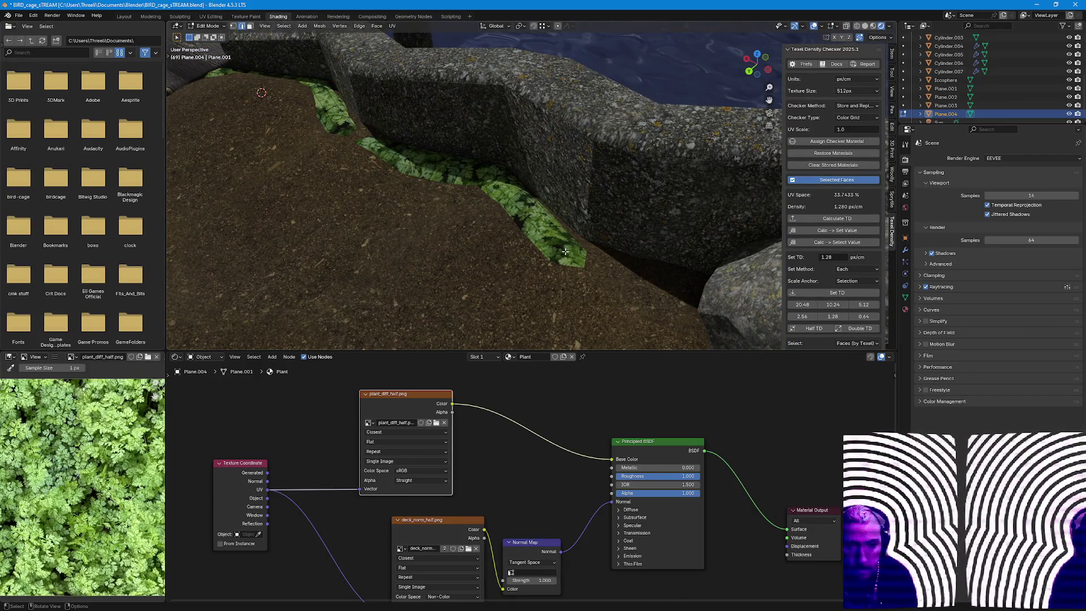
key("a")
key("s")
key("z")
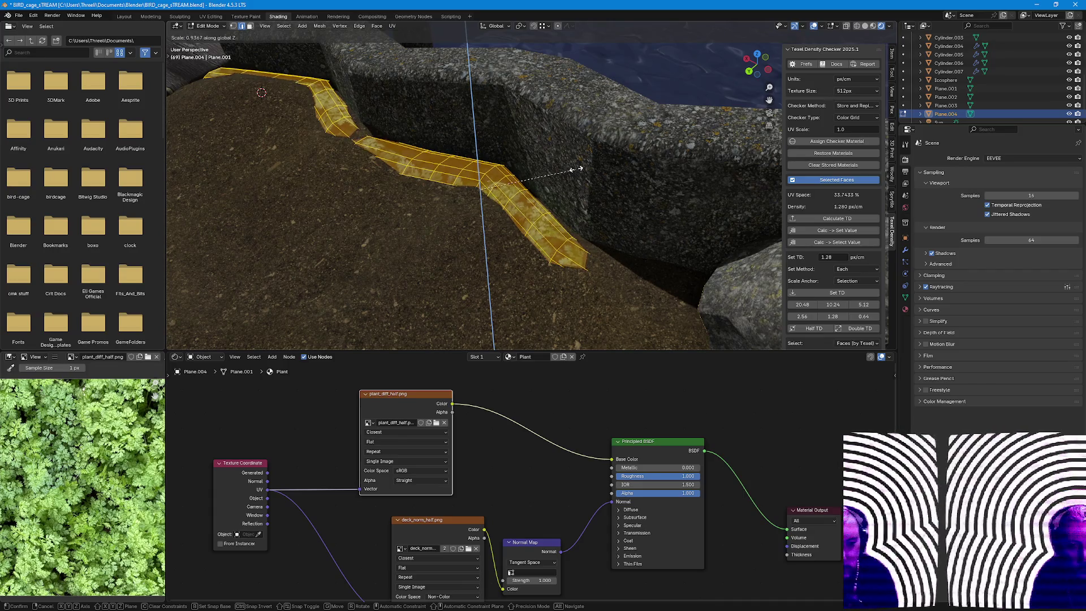
left_click(571, 207)
key("Tab")
mouse_move(570, 207)
middle_mouse_down()
mouse_move(596, 227)
mouse_move(549, 251)
mouse_move(593, 280)
middle_mouse_up()
scroll(526, 254, "up", 4)
Try texel density presets 1.28 and 2.56, settling on 0.64 px/cm.
left_click(863, 289)
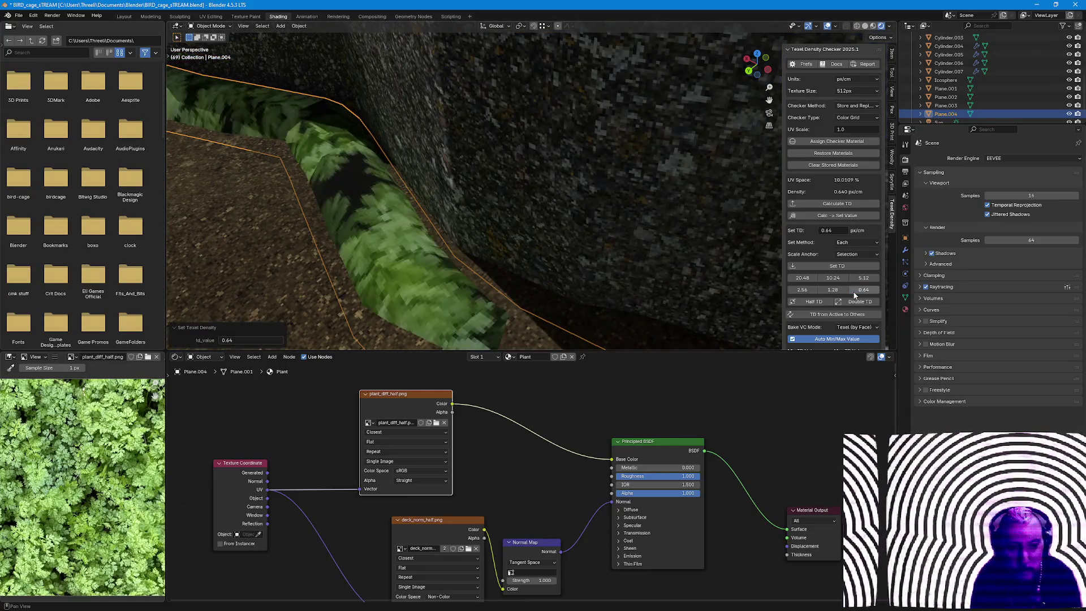
left_click(836, 289)
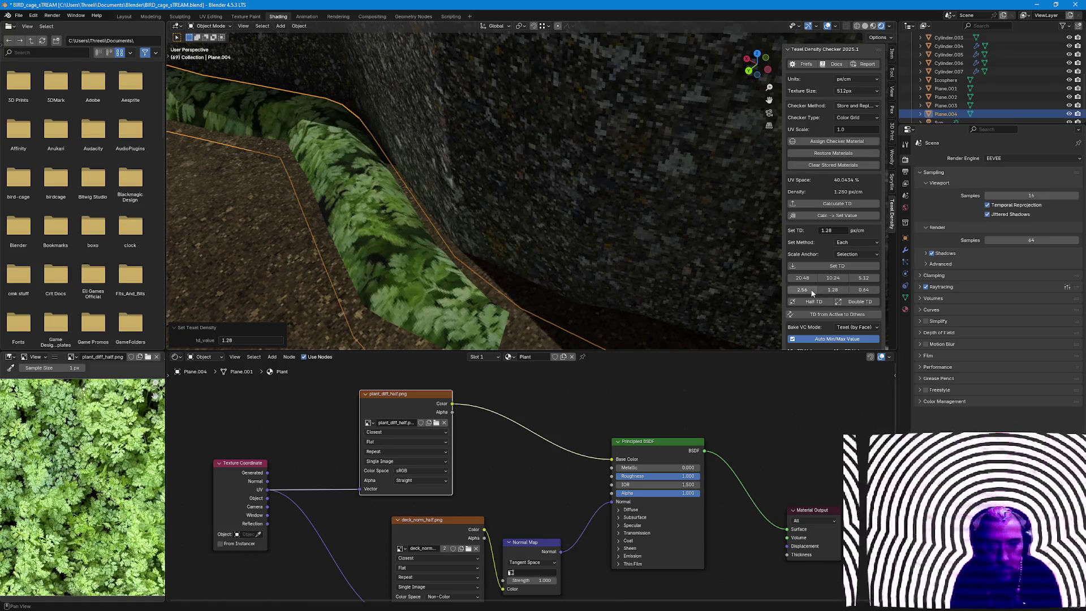
left_click(810, 290)
left_click(835, 288)
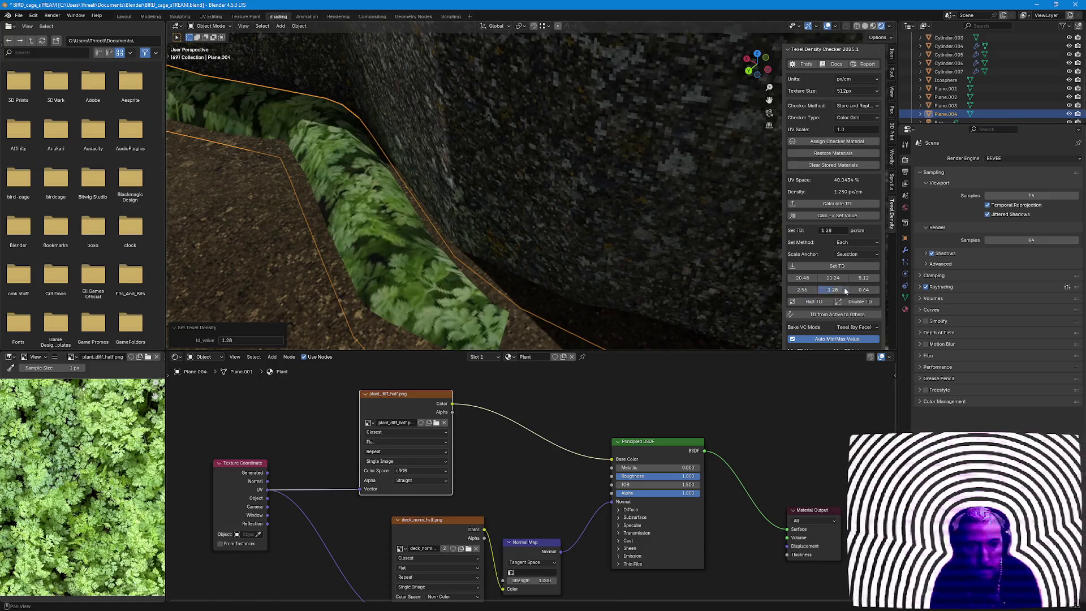
left_click(860, 290)
scroll(497, 274, "down", 5)
scroll(496, 274, "down", 1)
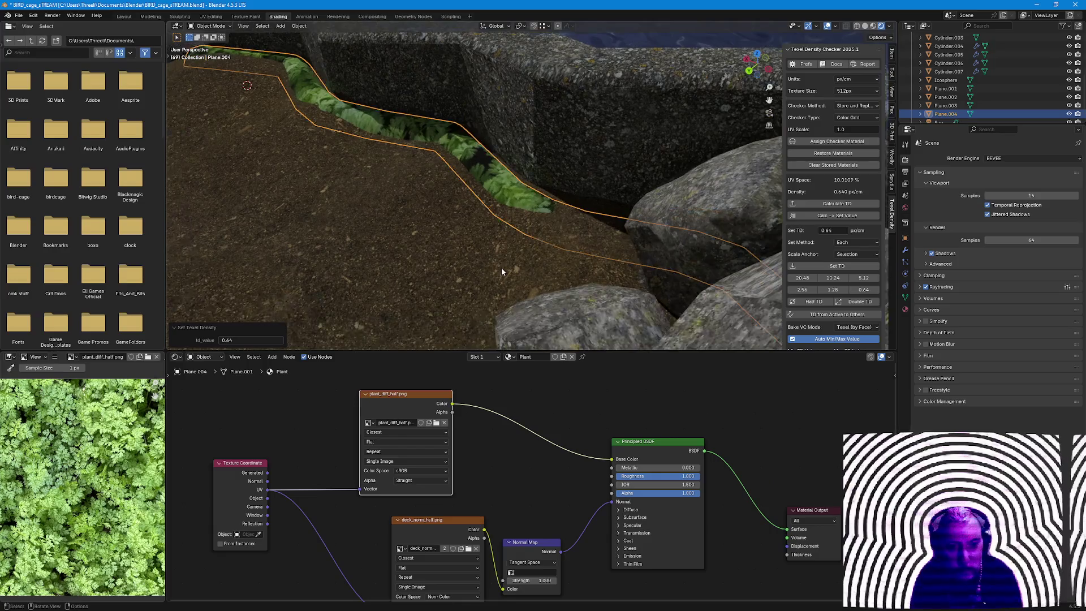
Enlarge the whole fern strip by about 1.24 and reopen its mesh for editing.
middle_click_drag(501, 267, 619, 290)
key("s")
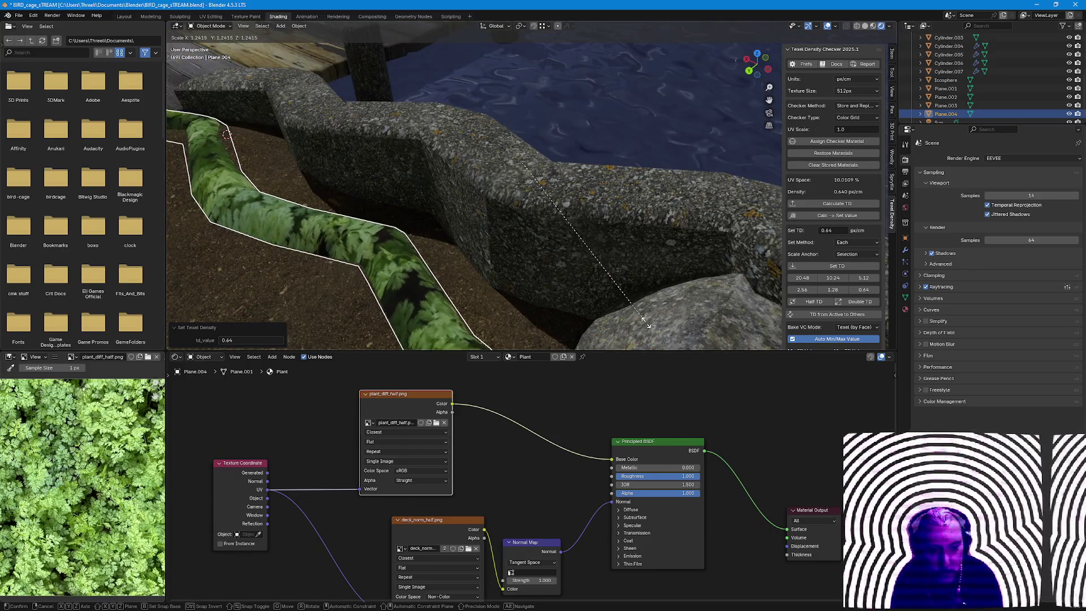
left_click(422, 296)
scroll(422, 296, "down", 3)
key("Tab")
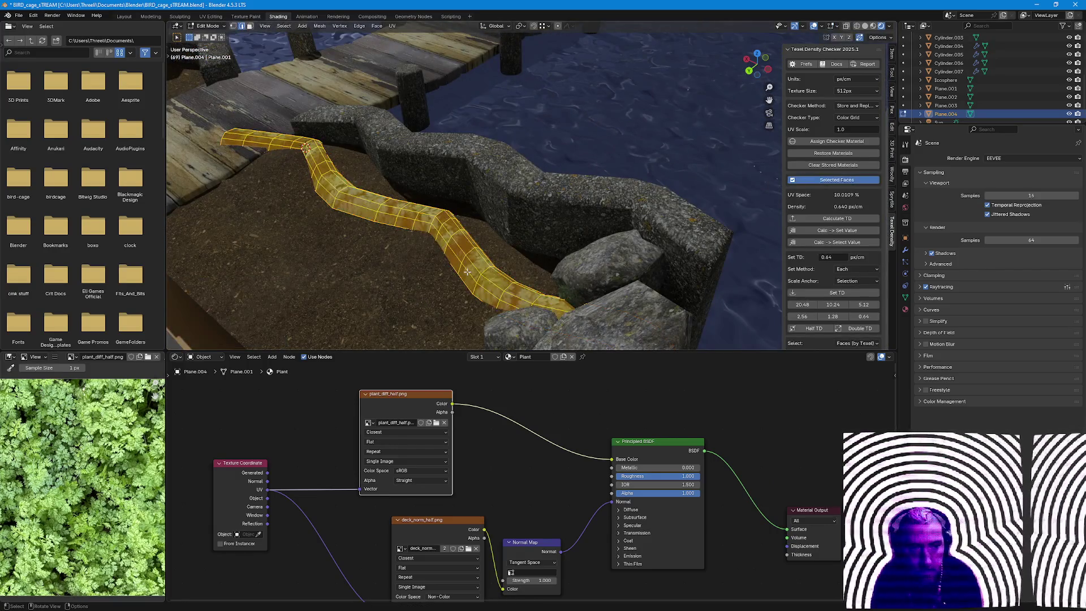
Unwrap the fern strip with minimum stretch and apply a 1.28 px/cm texel density.
left_click(392, 27)
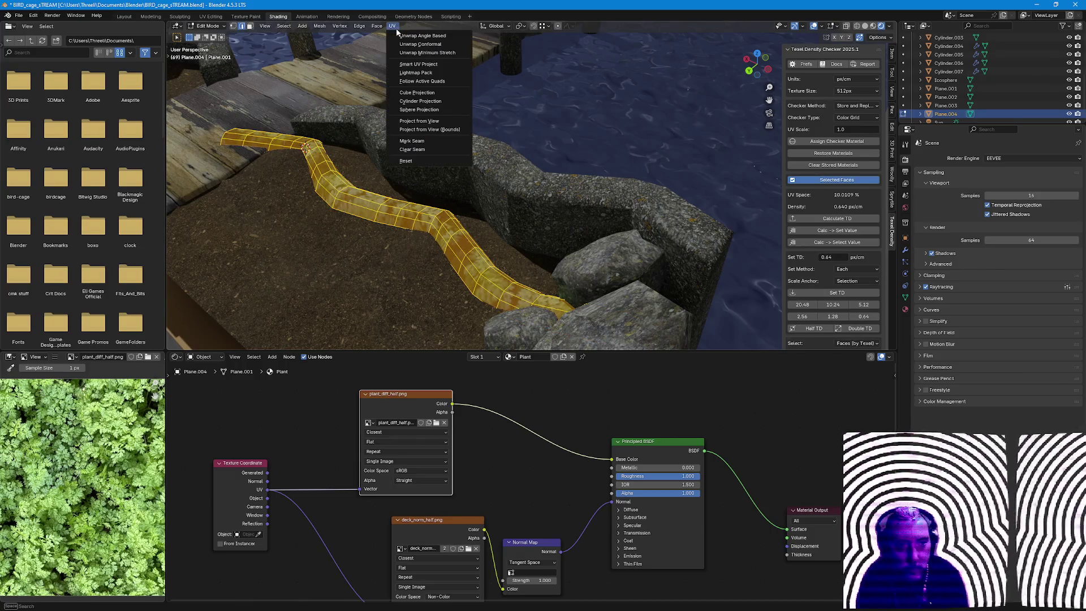
left_click(429, 49)
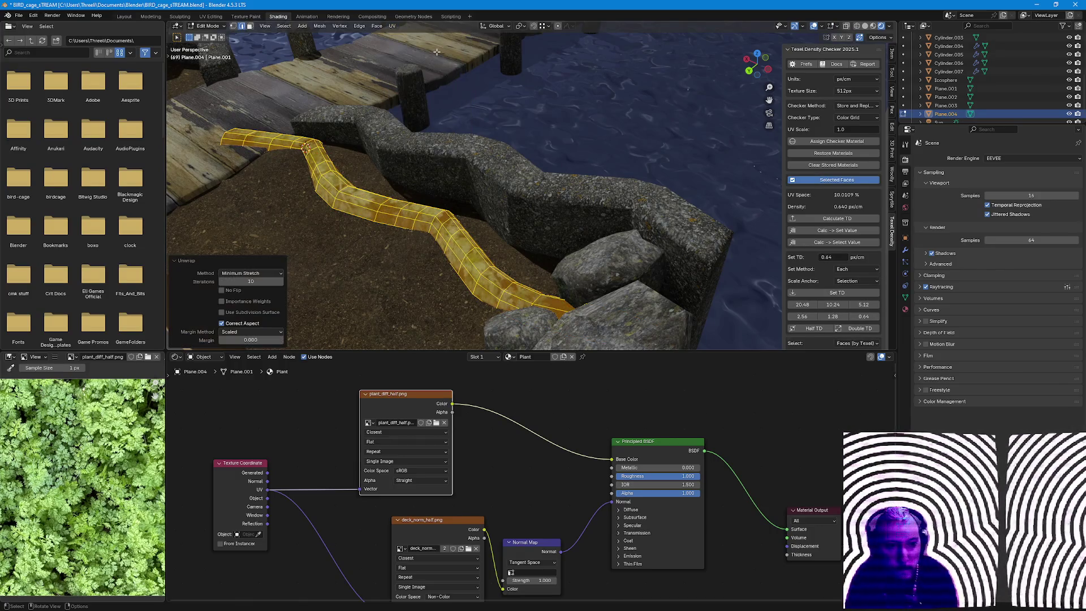
left_click(833, 317)
key("Tab")
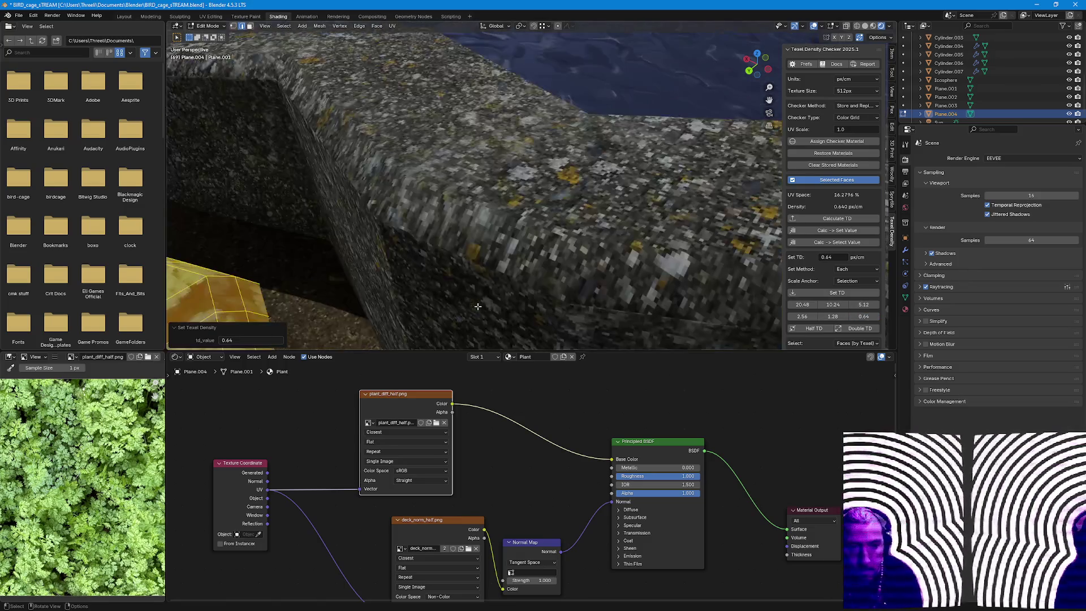
scroll(475, 306, "up", 6)
scroll(550, 252, "down", 8)
mouse_move(555, 246)
middle_mouse_down()
mouse_move(528, 289)
mouse_move(586, 332)
mouse_move(570, 330)
mouse_move(507, 262)
mouse_move(518, 304)
mouse_move(625, 259)
mouse_move(527, 271)
middle_mouse_up()
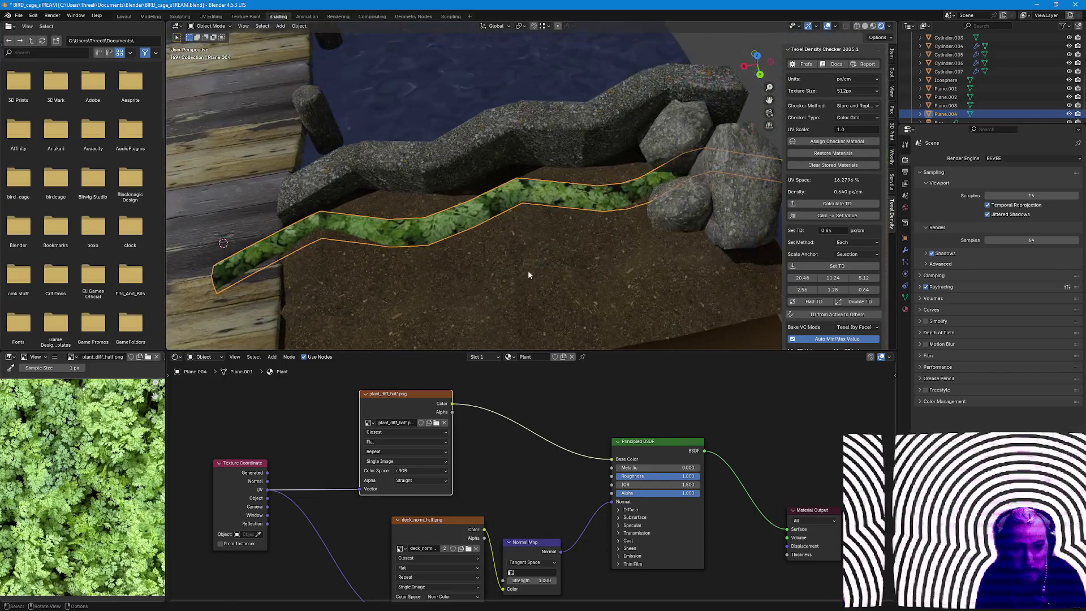
scroll(543, 277, "up", 3)
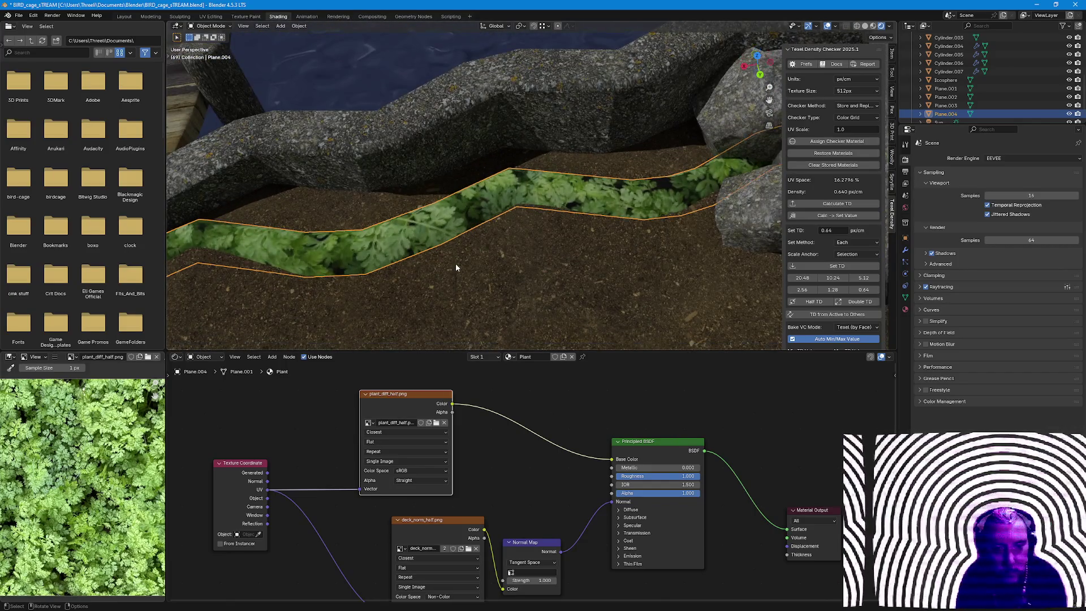
Inspect the strip along the wall and reapply the 1.28 texel density.
key("Tab")
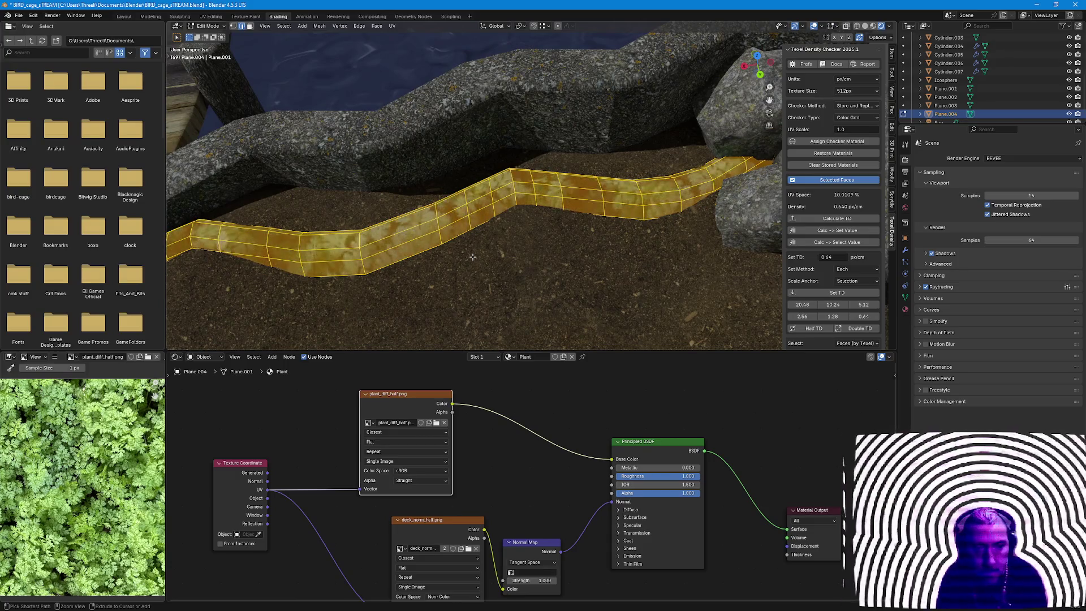
key("Tab")
middle_click_drag(472, 257, 477, 247)
key("Tab")
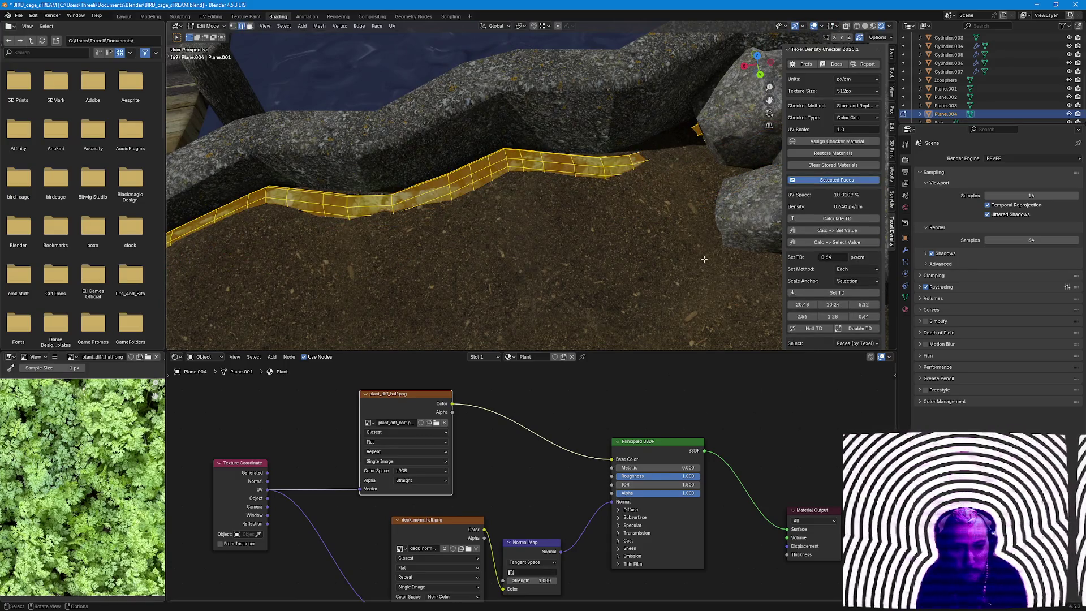
key("Tab")
left_click(834, 316)
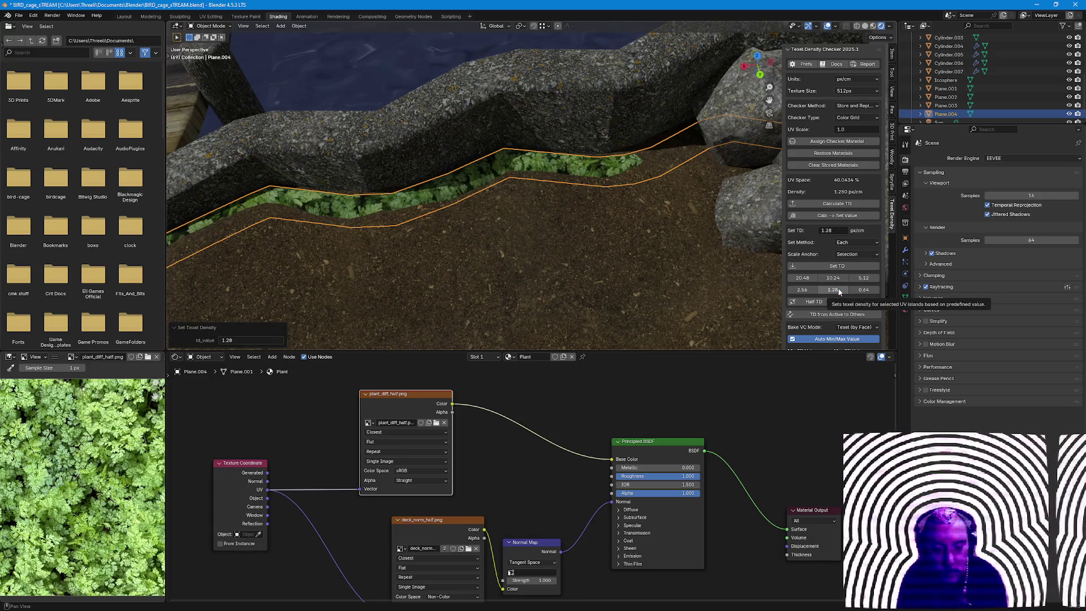
middle_click_drag(417, 219, 416, 216)
Raise the strip's faces vertically, re-unwrap with minimum stretch, and reapply 1.28 density.
key("Tab")
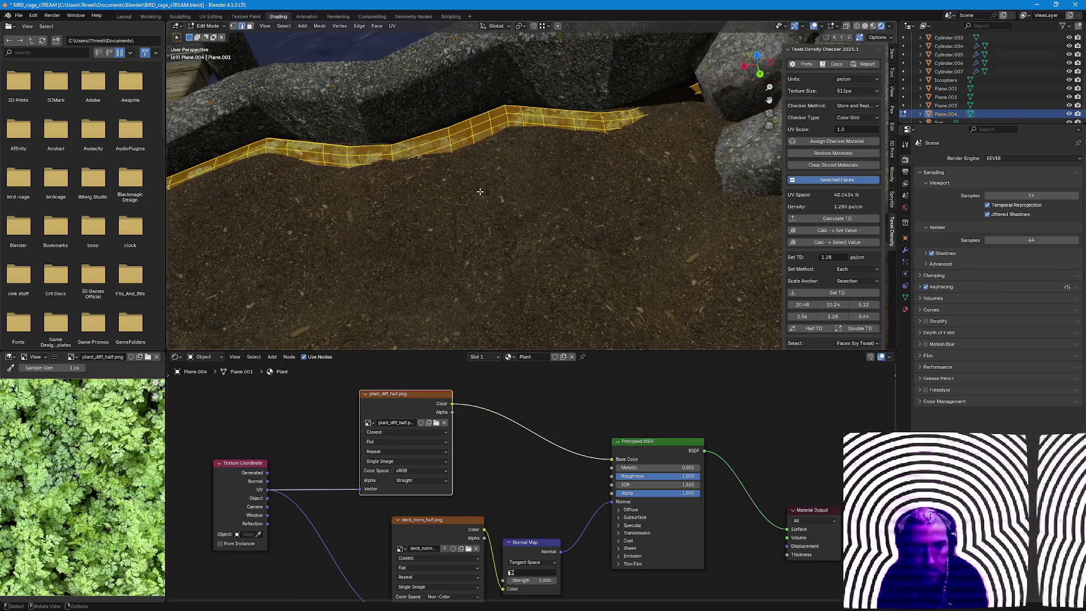
key("e")
left_click(513, 255)
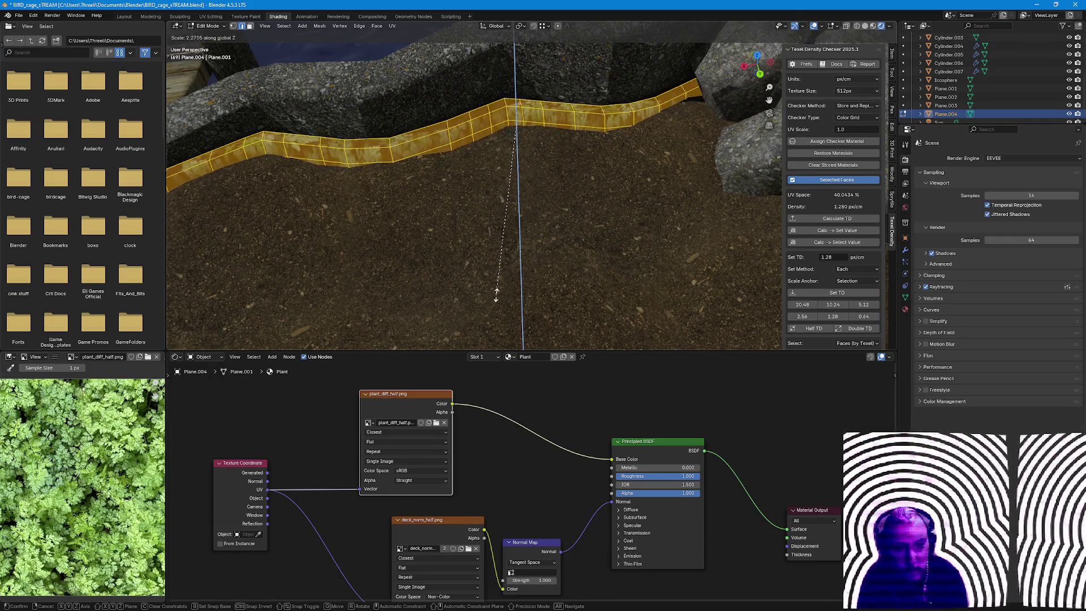
key("Tab")
key("Tab")
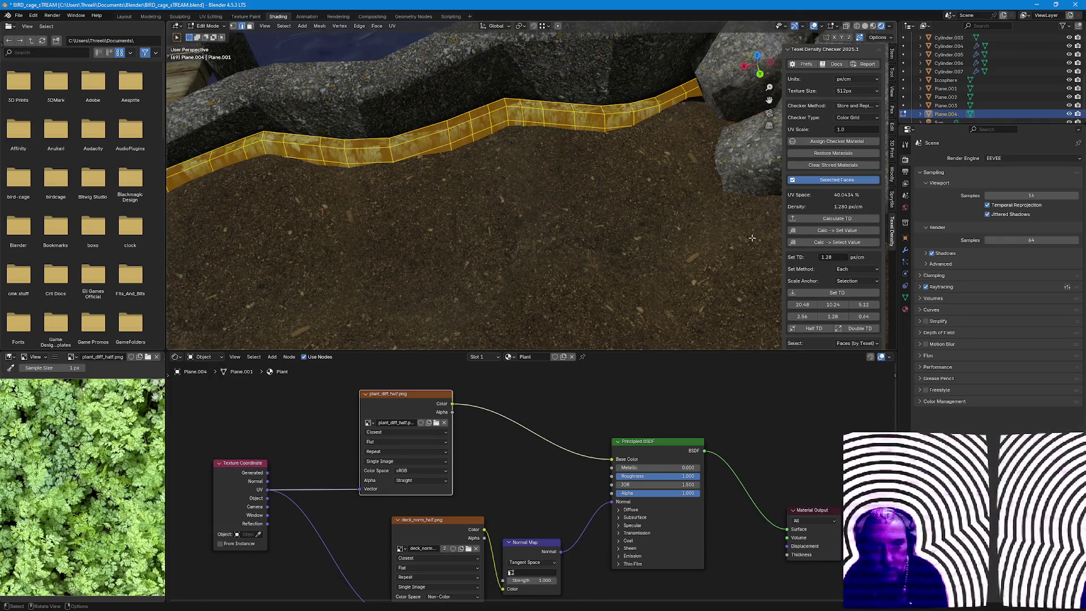
left_click(393, 26)
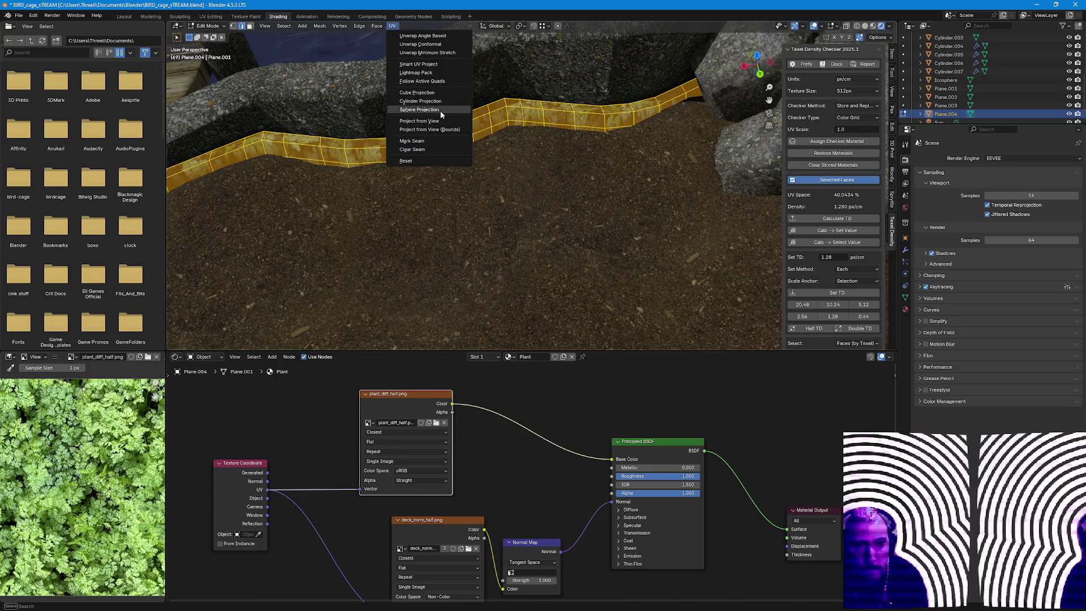
left_click(428, 54)
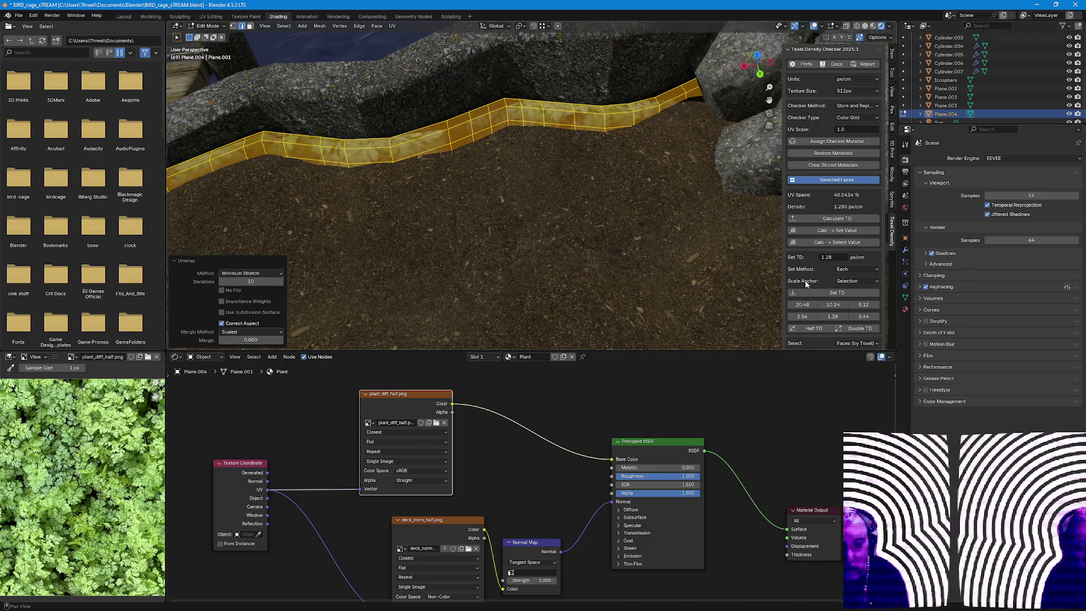
left_click(835, 317)
scroll(602, 192, "up", 3)
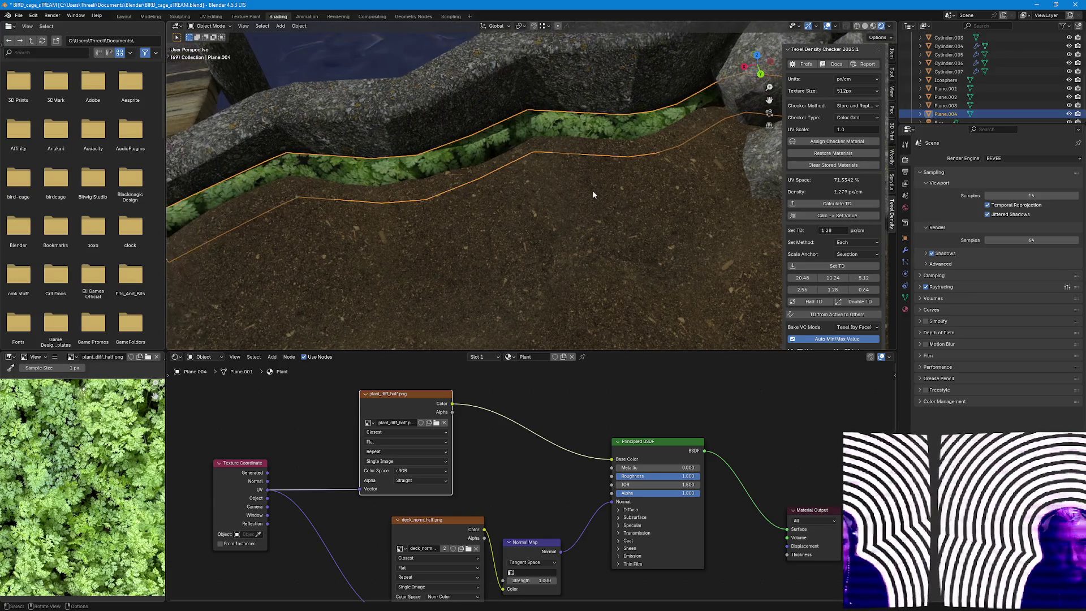
scroll(594, 190, "up", 3)
scroll(627, 179, "up", 3)
scroll(605, 177, "up", 3)
scroll(593, 221, "down", 3)
Lower the Plant material's normal map bump strength to 1.5.
mouse_move(579, 266)
middle_mouse_down()
mouse_move(578, 195)
mouse_move(579, 264)
mouse_move(576, 255)
mouse_move(588, 243)
mouse_move(587, 274)
middle_mouse_up()
type("4.2")
key("Return")
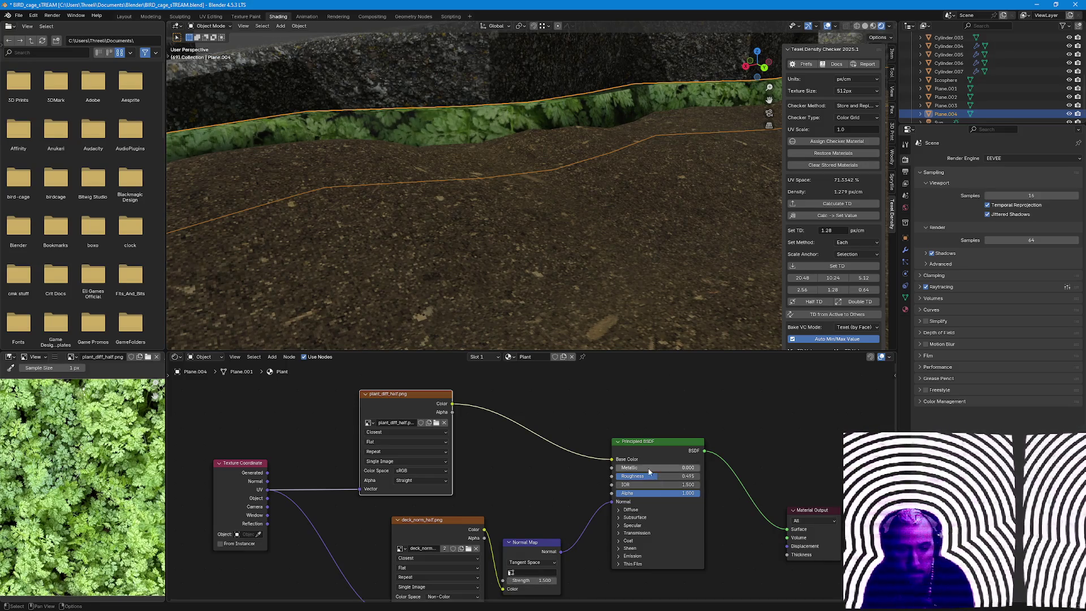
Inspect the dirt bank plane's mesh, then select a boulder to view its rock material.
left_click(630, 248)
scroll(630, 249, "down", 5)
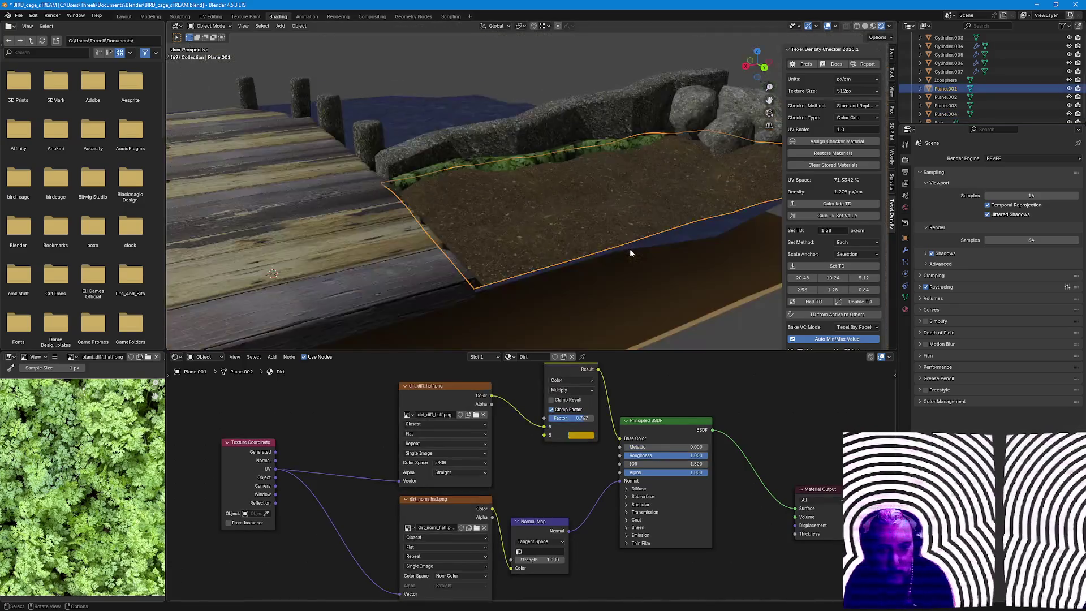
middle_click_drag(630, 249, 598, 274)
scroll(597, 273, "up", 4)
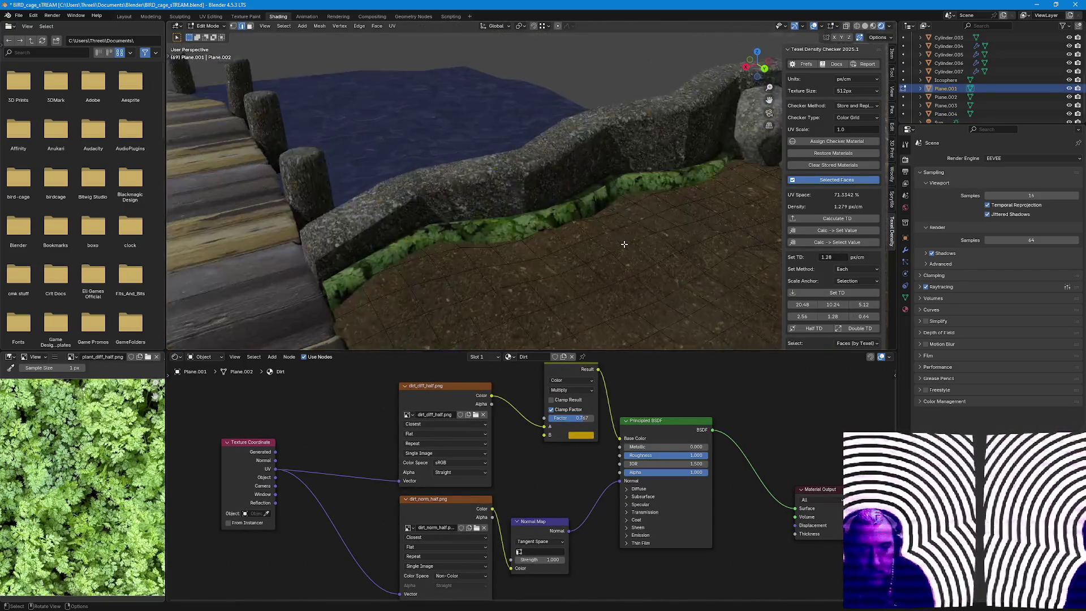
scroll(598, 275, "up", 4)
key("Tab")
scroll(633, 275, "down", 5)
mouse_move(634, 275)
middle_mouse_down()
mouse_move(663, 243)
mouse_move(610, 254)
middle_mouse_up()
key("Tab")
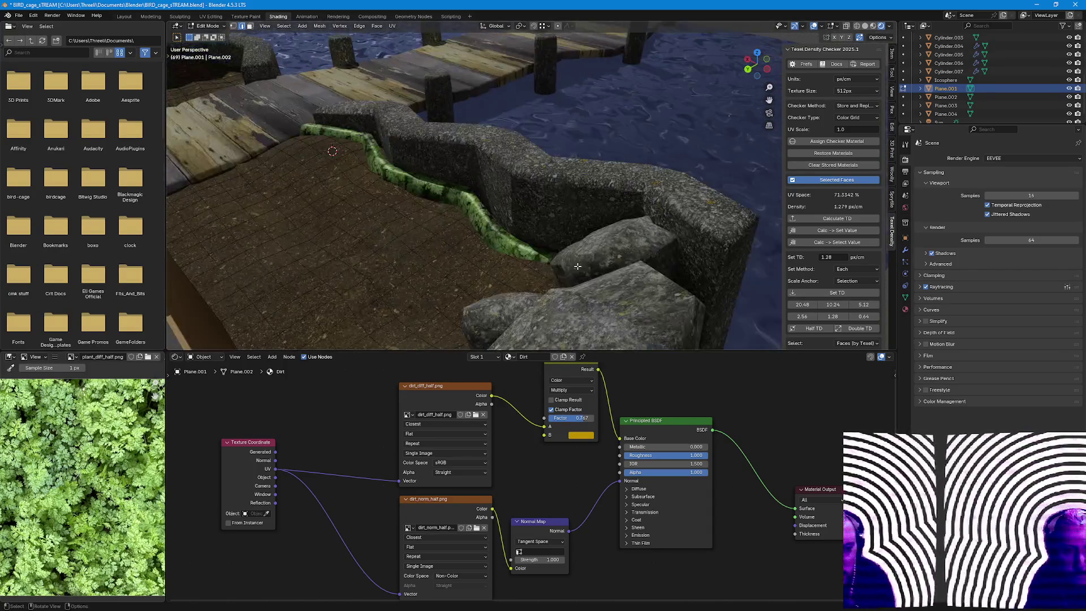
scroll(578, 255, "up", 4)
left_click(561, 214)
mouse_move(560, 213)
middle_mouse_down()
mouse_move(549, 282)
mouse_move(560, 244)
mouse_move(535, 227)
middle_mouse_up()
scroll(548, 281, "up", 4)
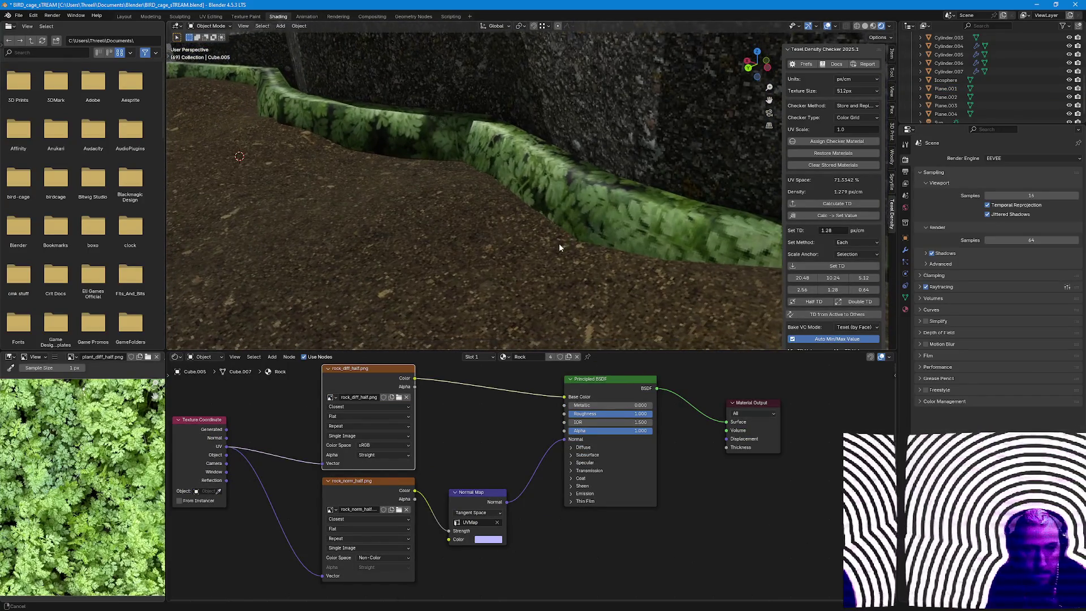
Smooth-shade the fern hedge strip and view its modifier settings.
left_click(469, 145)
right_click(474, 142)
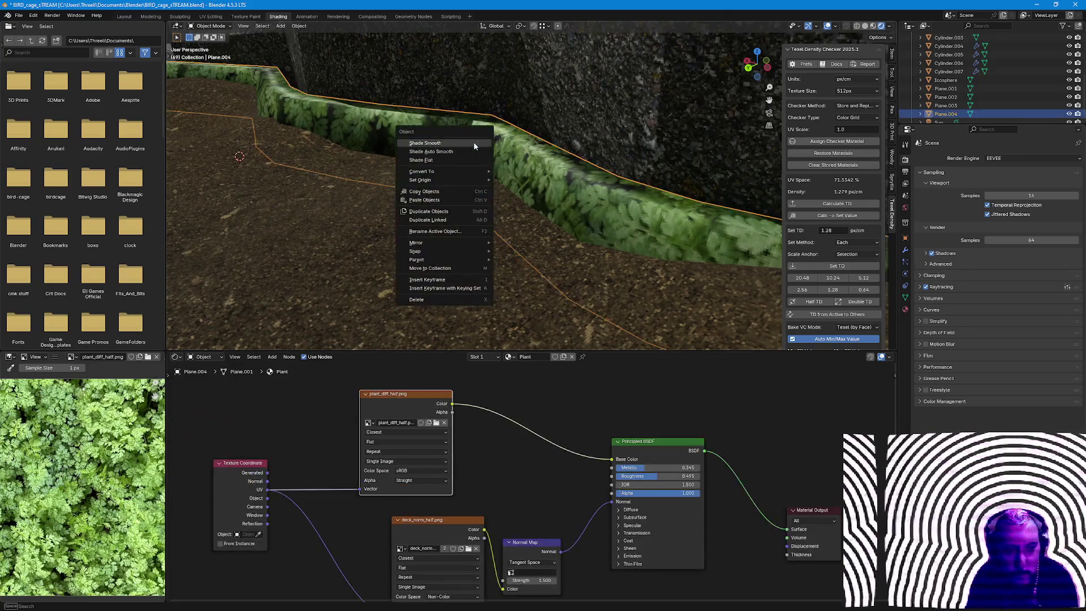
left_click(473, 142)
right_click(474, 142)
left_click(474, 142)
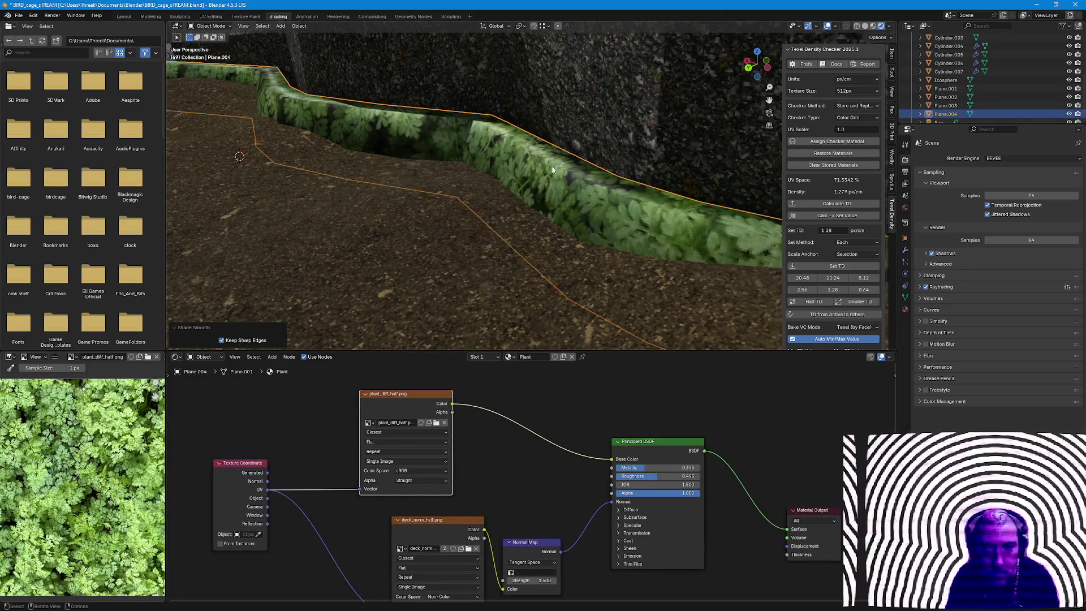
left_click(905, 248)
Slide an edge loop of the strip into a new position along the global Y axis.
key("Tab")
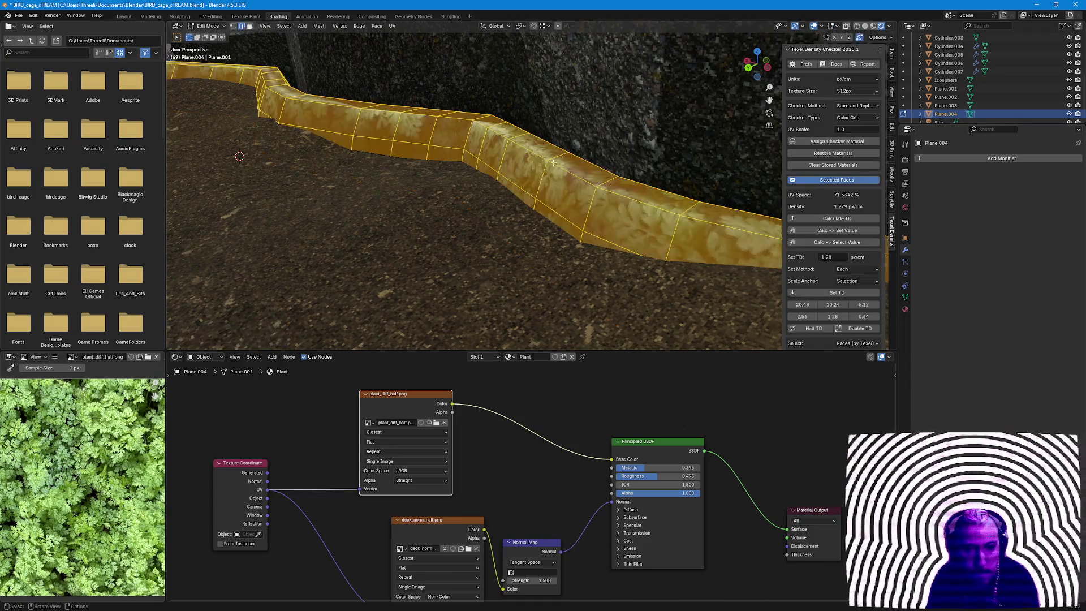
key("alt+a")
key("a")
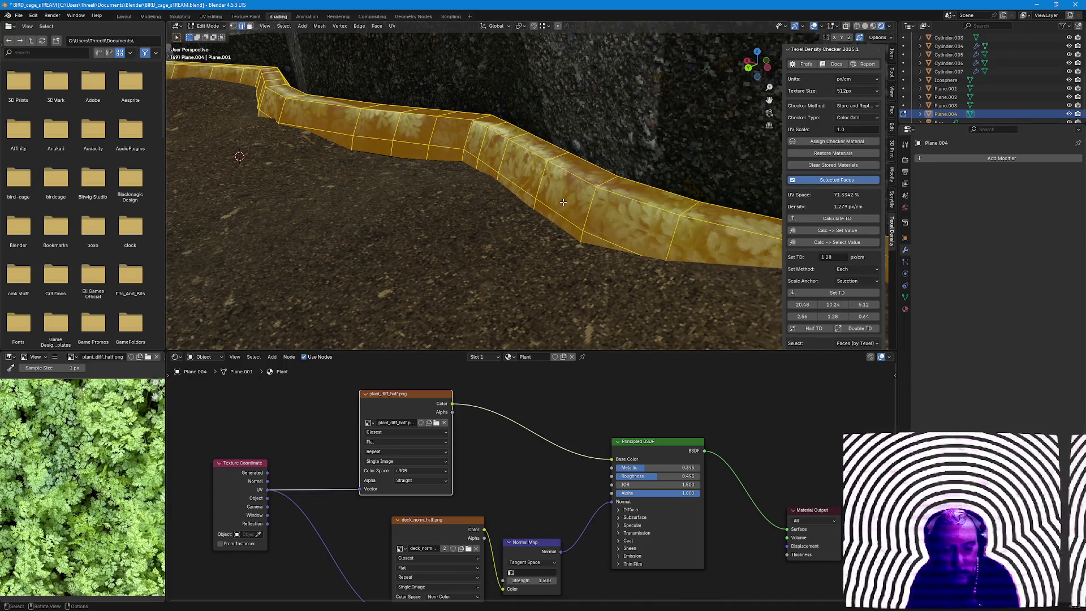
left_click(560, 214, "alt")
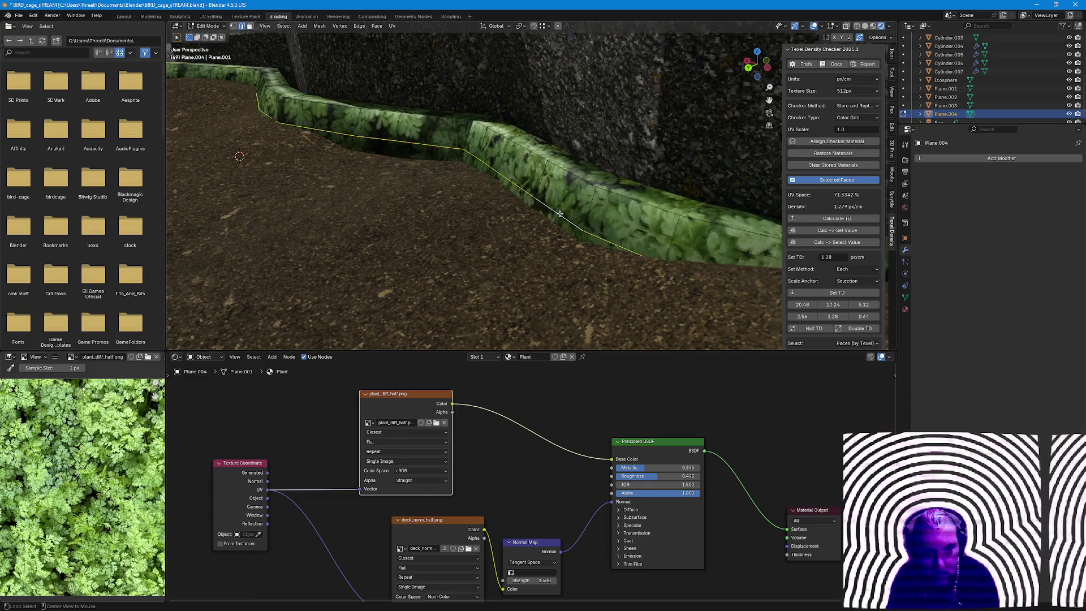
key("g")
key("g")
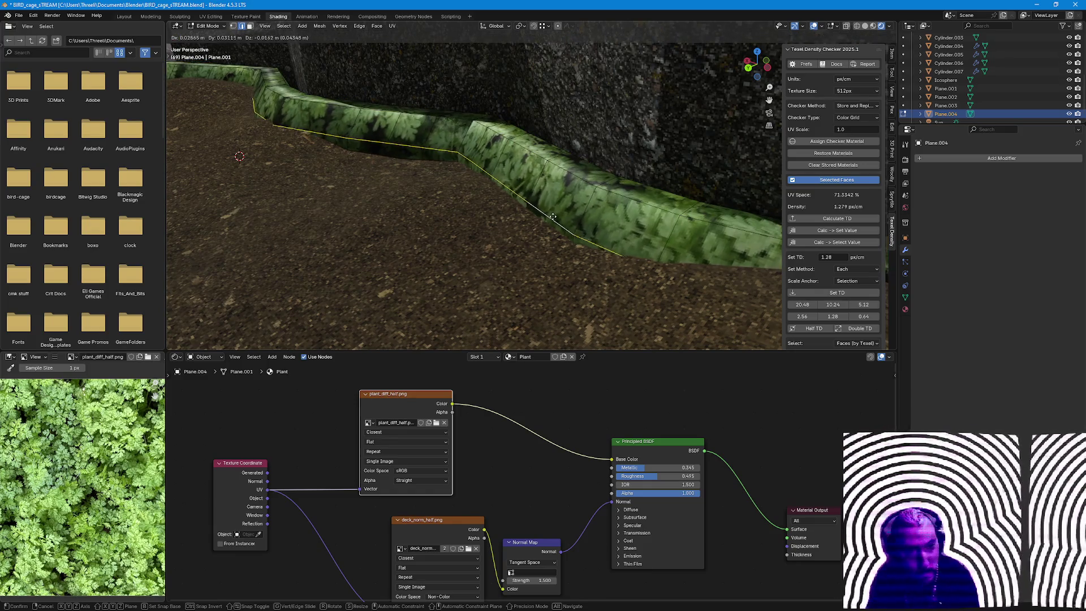
key("x")
key("y")
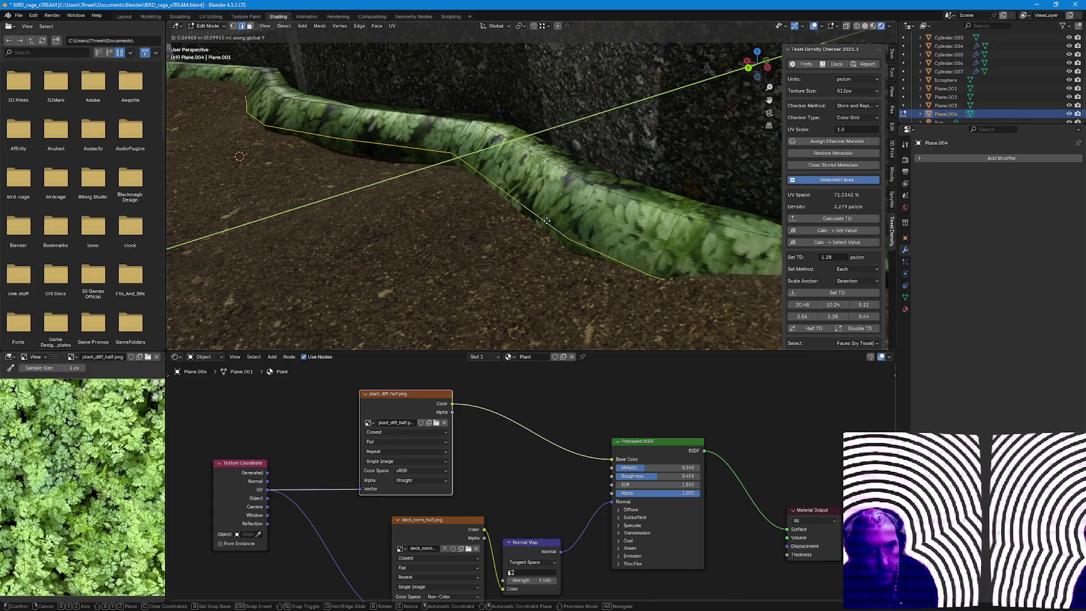
left_click(560, 246)
left_click(581, 273)
key("Tab")
mouse_move(528, 279)
middle_mouse_down()
mouse_move(546, 228)
mouse_move(533, 289)
mouse_move(536, 279)
mouse_move(526, 280)
middle_mouse_up()
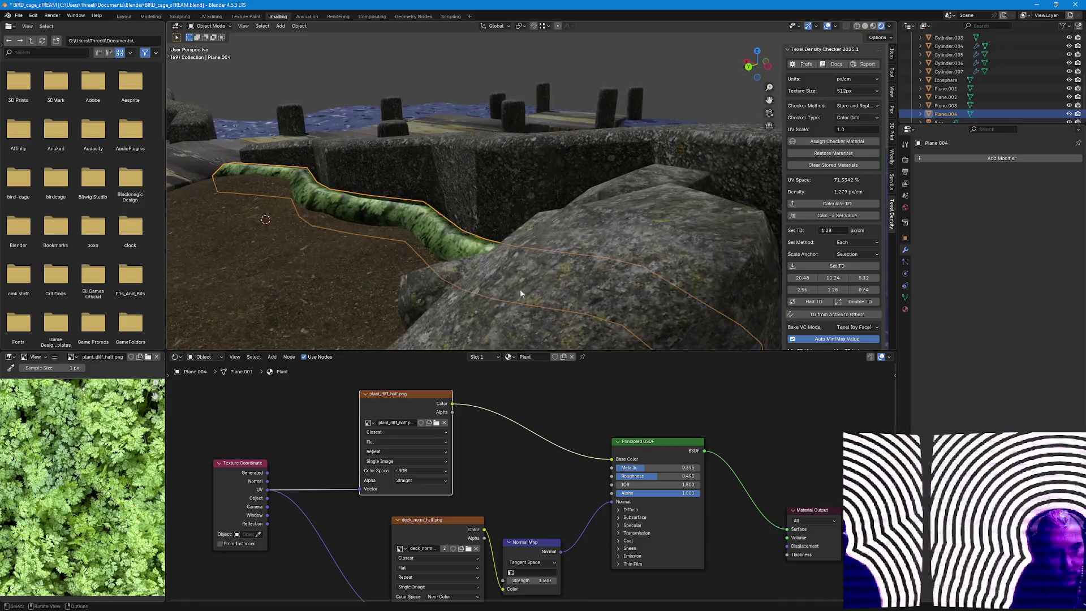
Look over the pier and dirt bank, then reopen the plant strip's mesh.
key("Tab")
scroll(423, 263, "up", 3)
scroll(398, 294, "down", 3)
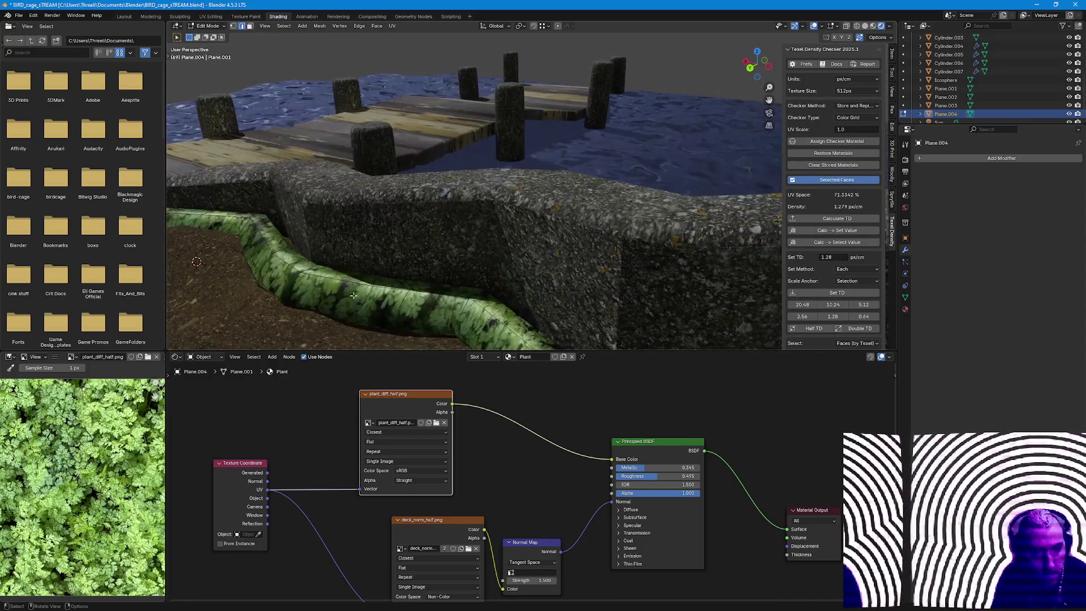
key("Tab")
middle_click_drag(399, 294, 510, 278)
left_click(511, 275)
mouse_move(605, 270)
middle_mouse_down()
mouse_move(458, 311)
mouse_move(580, 285)
mouse_move(433, 286)
mouse_move(448, 289)
mouse_move(427, 267)
middle_mouse_up()
mouse_move(590, 265)
middle_mouse_down()
mouse_move(458, 300)
mouse_move(368, 265)
middle_mouse_up()
scroll(457, 298, "up", 2)
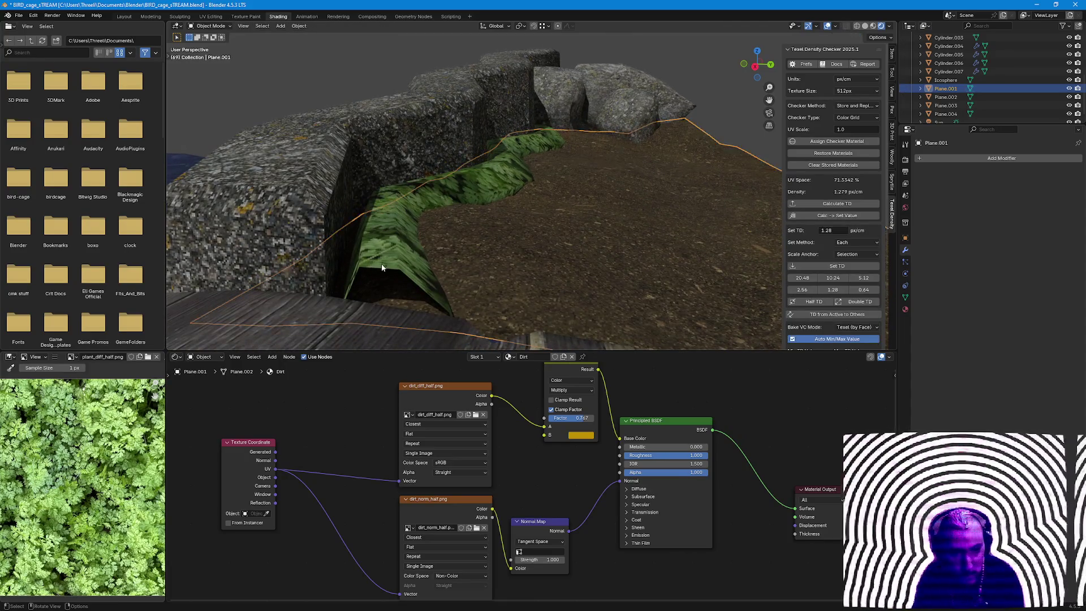
left_click(373, 263)
key("Tab")
Add an edge loop along the plant strip and raise it about 4 cm into a ridge.
left_click(382, 265, "alt")
key("g")
key("g")
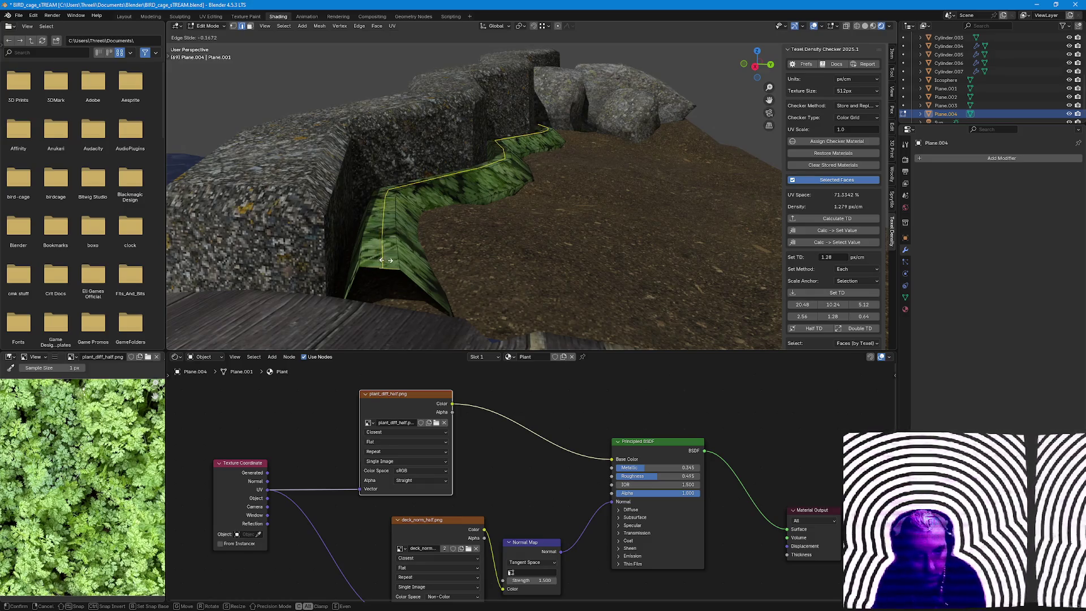
left_click(386, 260)
key("g")
key("z")
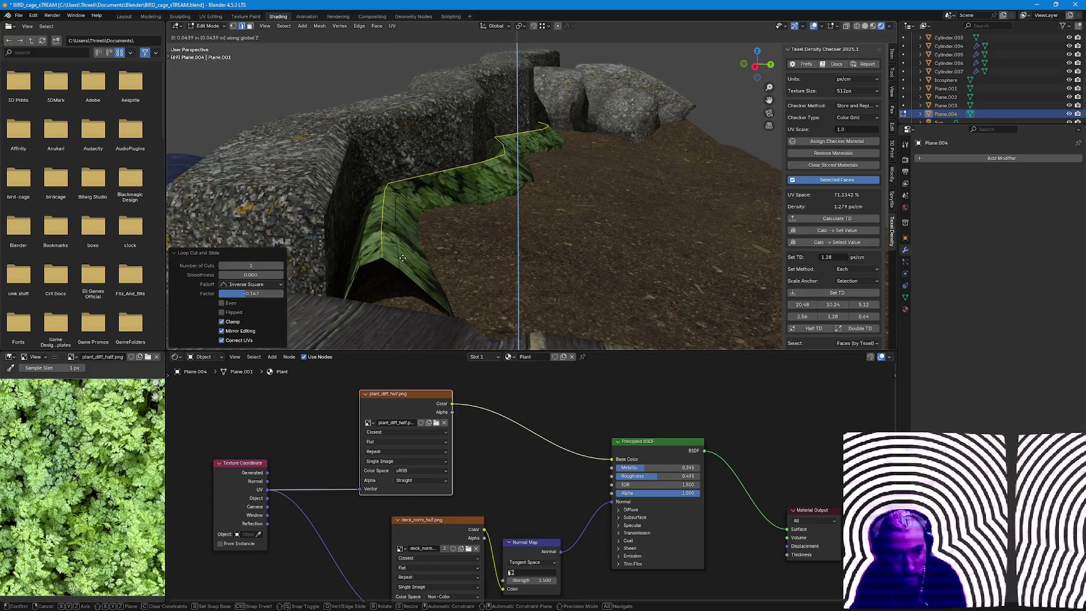
left_click(402, 259)
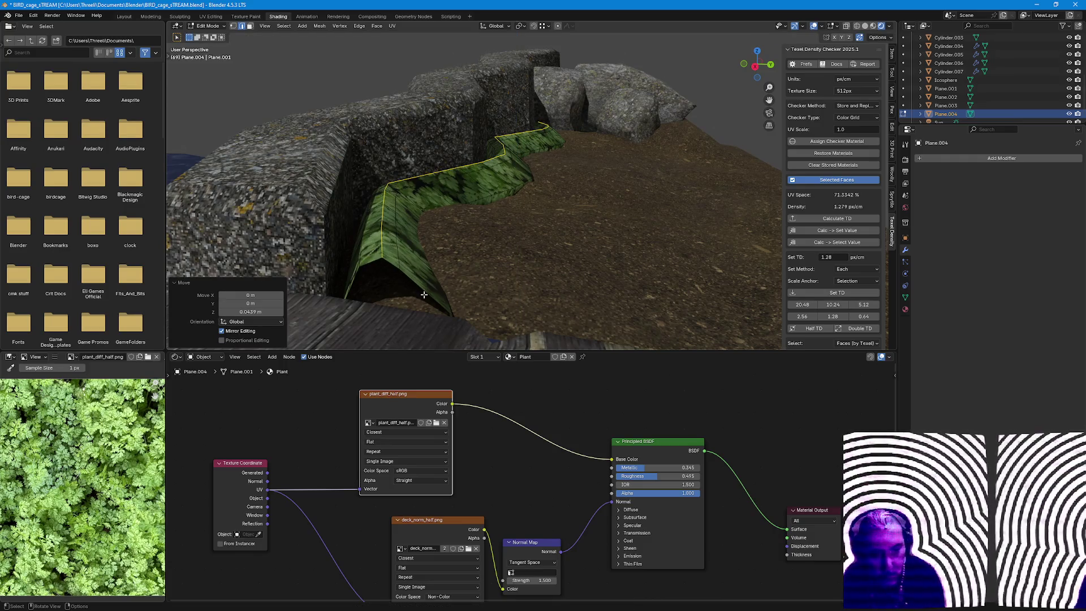
key("ctrl+r")
Fill the strip's open triangular end with faces and select the whole mesh.
key("f")
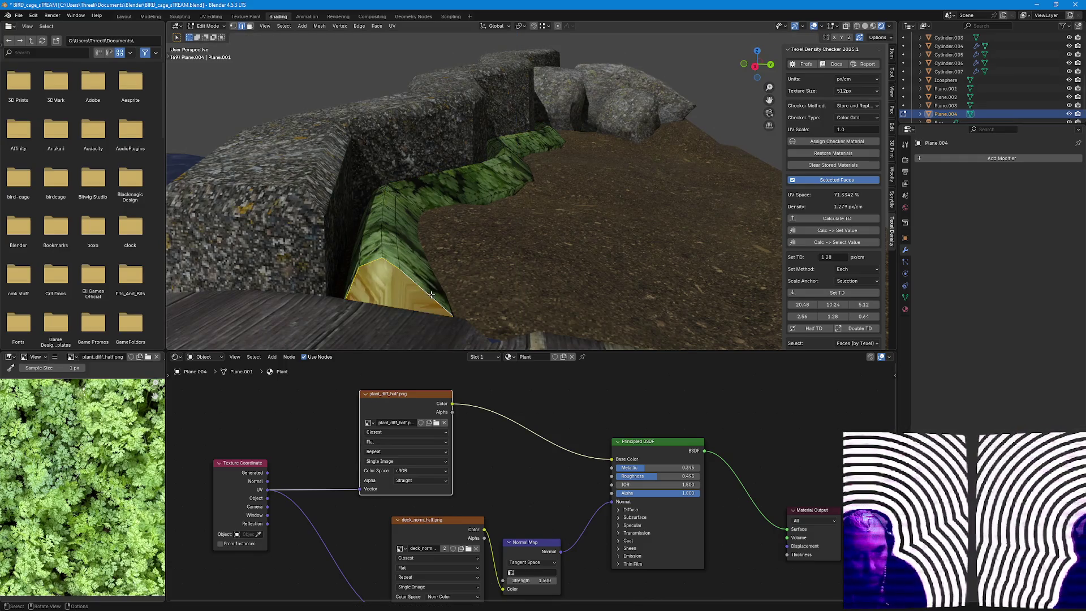
key("ctrl+z")
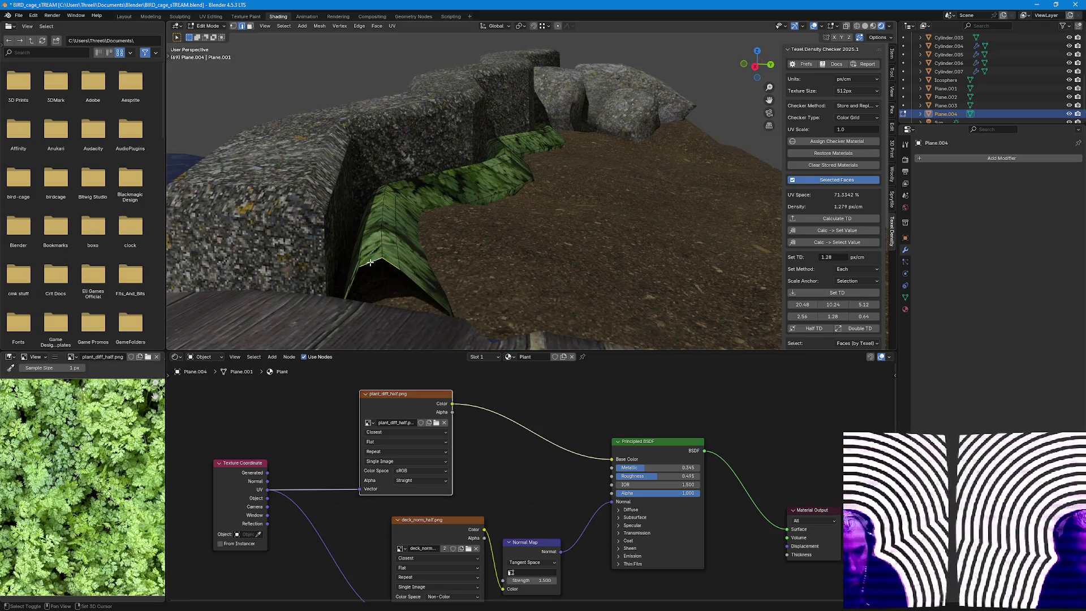
key("f")
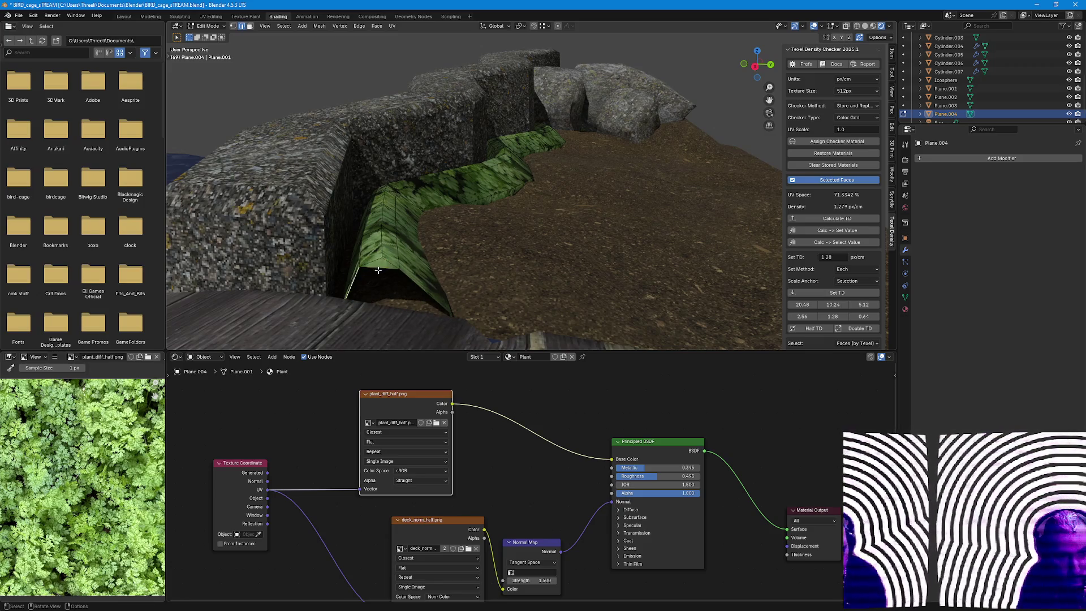
key("f")
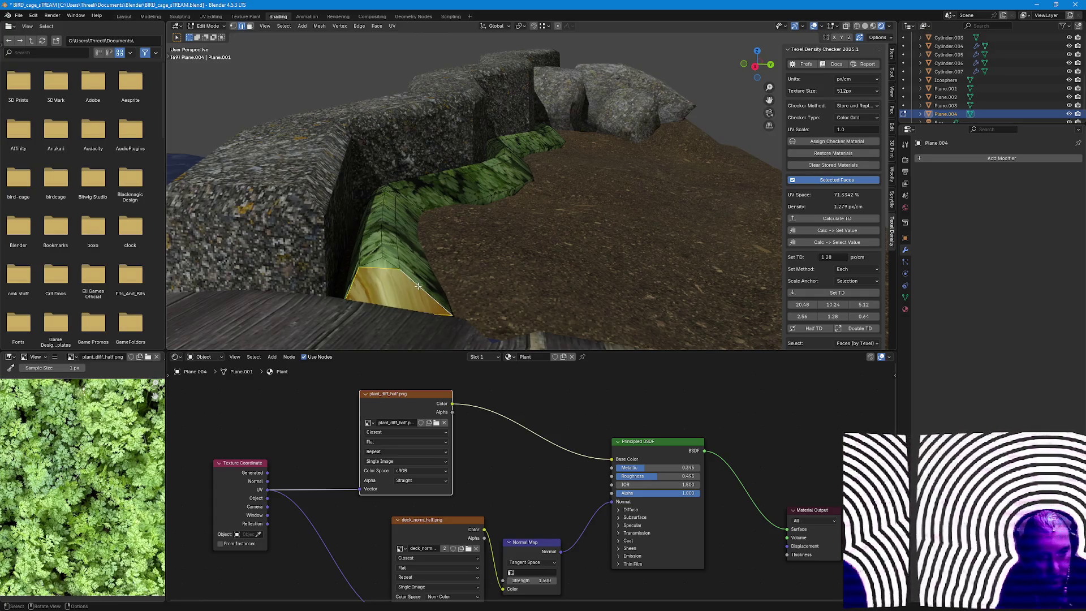
key("a")
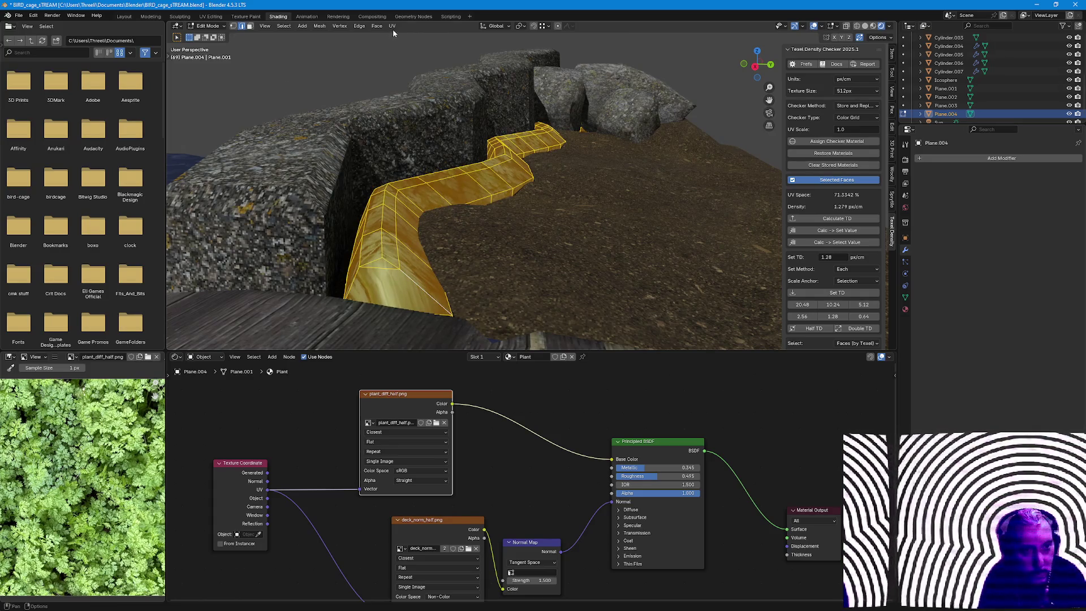
Unwrap the reshaped plant strip and apply a 1.28 texel density.
left_click(392, 26)
left_click(406, 49)
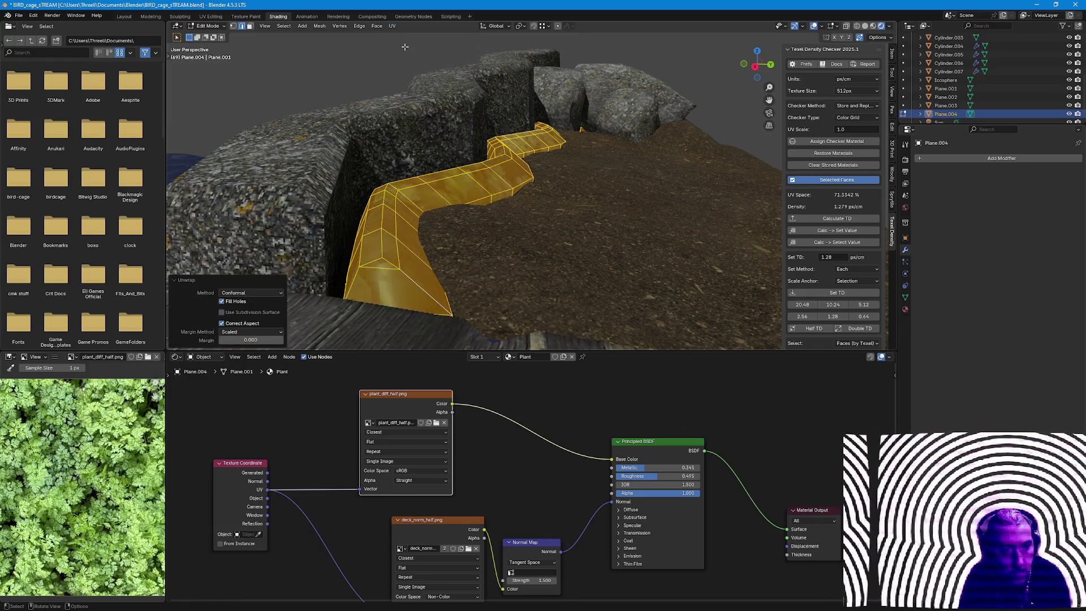
left_click(835, 316)
key("Tab")
mouse_move(475, 195)
middle_mouse_down()
mouse_move(586, 246)
mouse_move(441, 221)
mouse_move(398, 234)
mouse_move(439, 182)
middle_mouse_up()
scroll(585, 246, "up", 3)
scroll(585, 246, "up", 2)
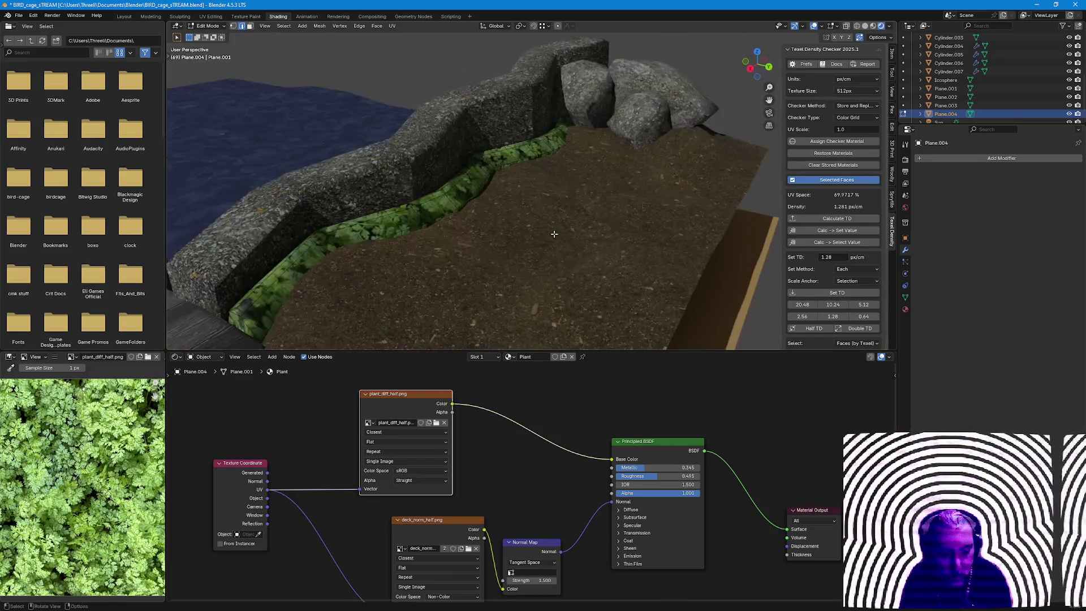
Reselect the strip with all faces and unwrap it with minimum stretch.
key("Tab")
key("Tab")
key("Tab")
left_click(479, 193)
key("Tab")
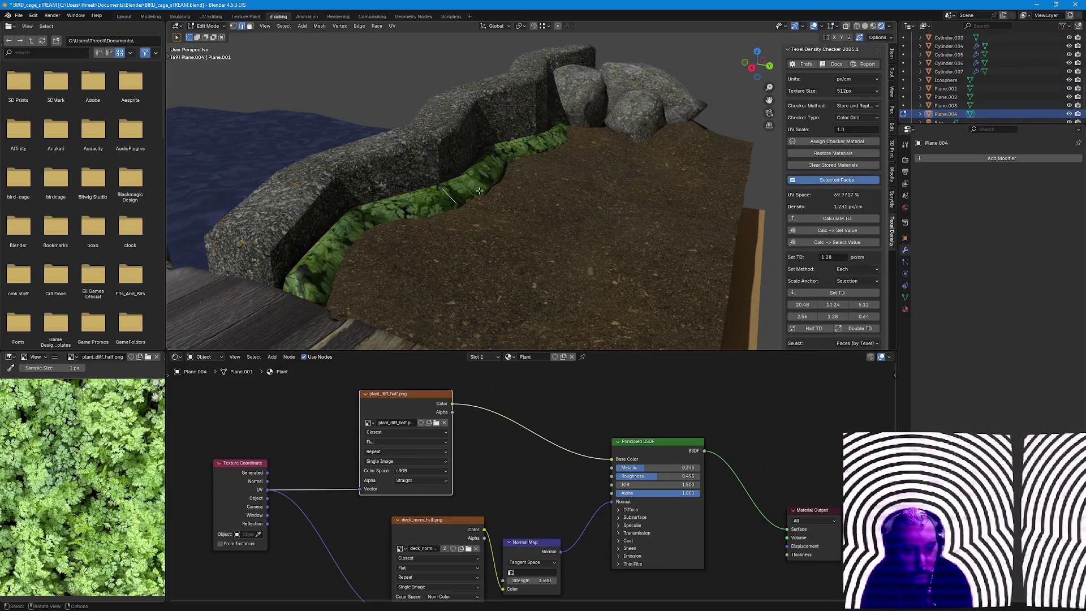
key("a")
left_click(391, 25)
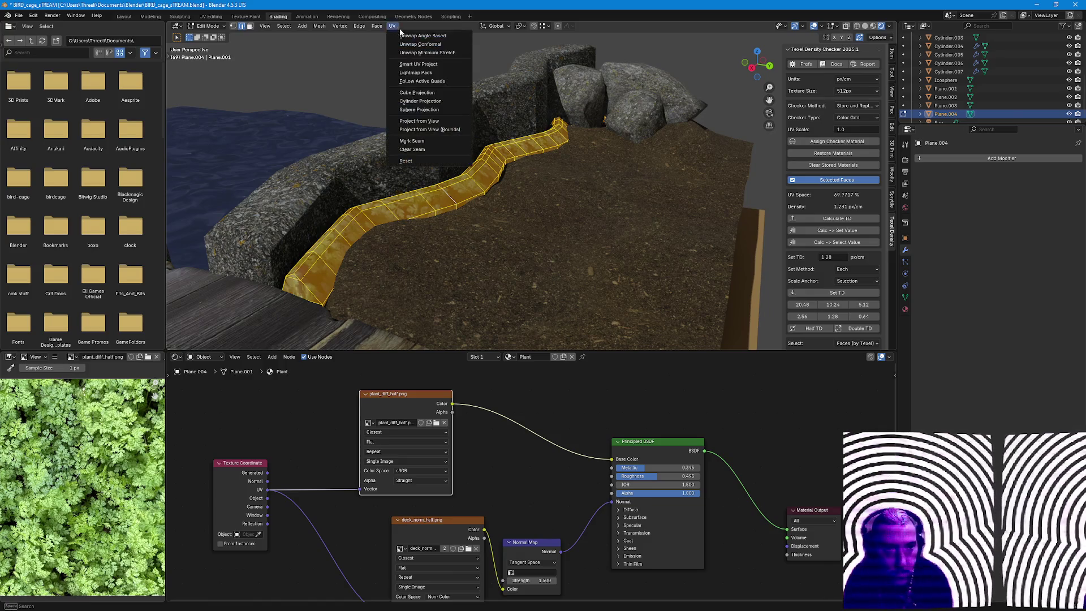
left_click(416, 49)
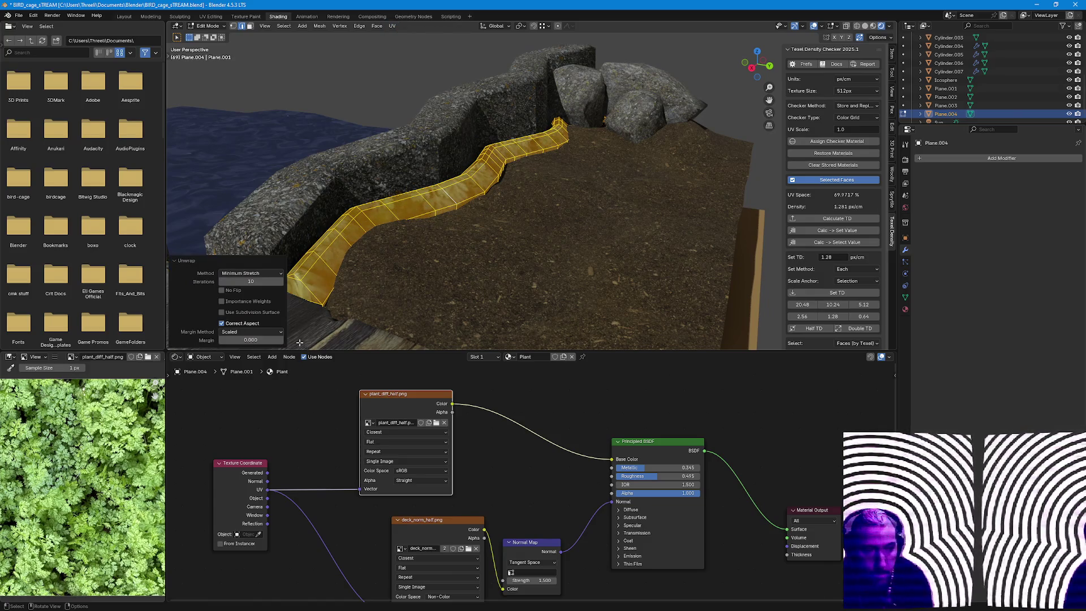
Set the strip's texel density to 0.64 then raise it to 2.56 px/cm.
middle_click_drag(424, 213, 441, 204)
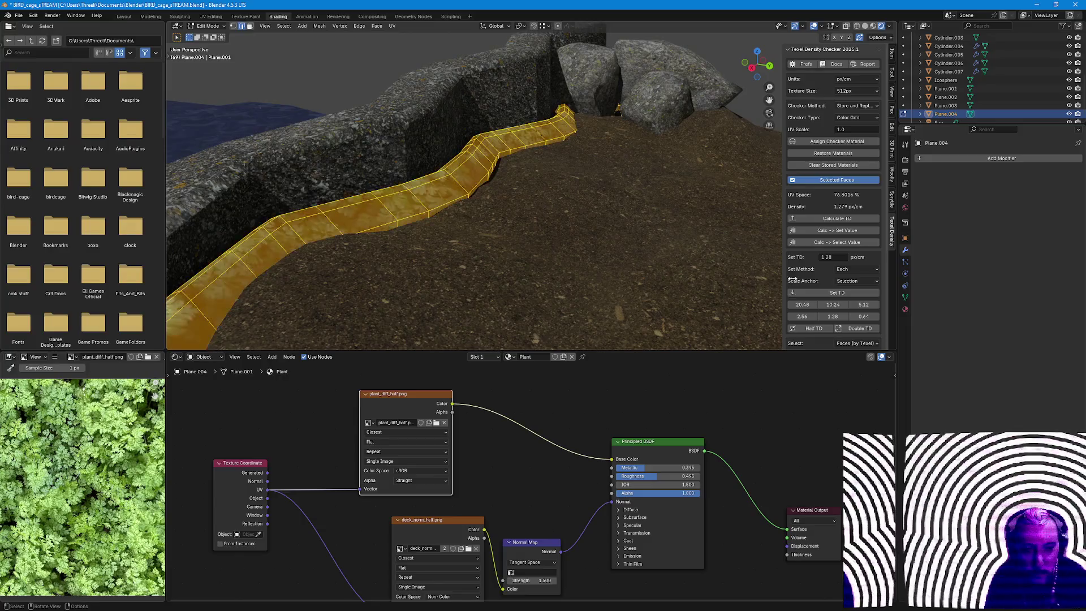
left_click(861, 316)
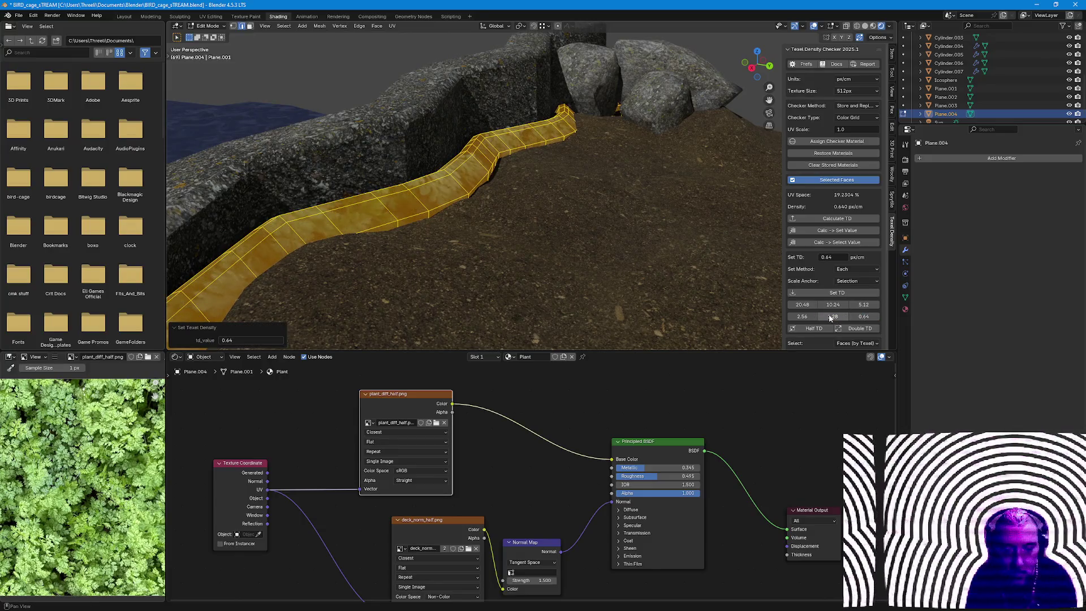
left_click(802, 316)
key("Tab")
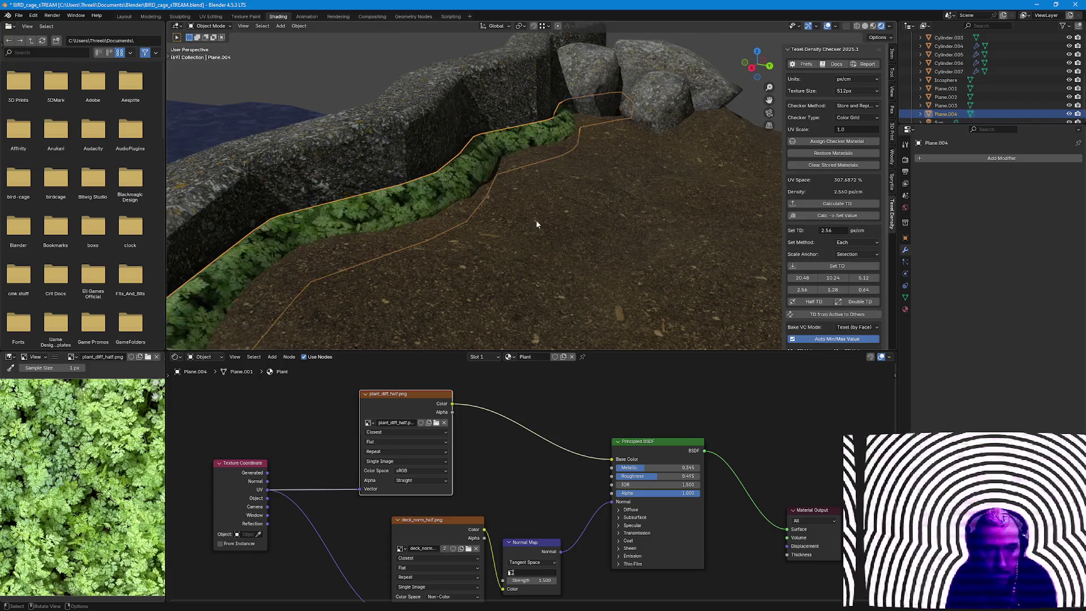
Set the Plant material roughness near 0.38 and normal map strength to 1.000.
mouse_move(494, 180)
middle_mouse_down()
mouse_move(501, 269)
mouse_move(524, 244)
mouse_move(543, 274)
middle_mouse_up()
scroll(501, 269, "up", 5)
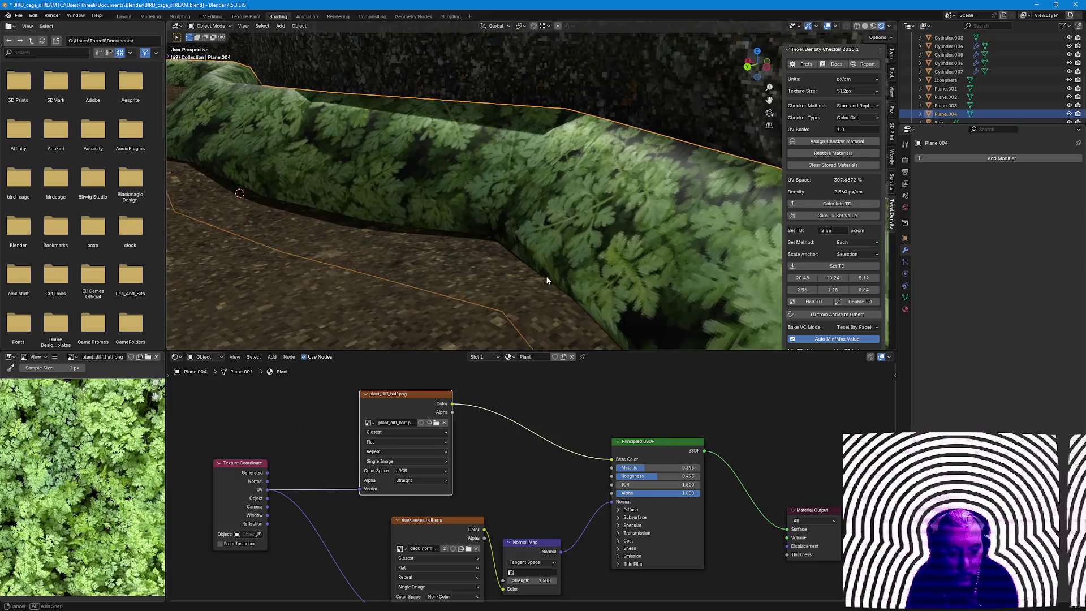
left_click_drag(655, 475, 643, 475)
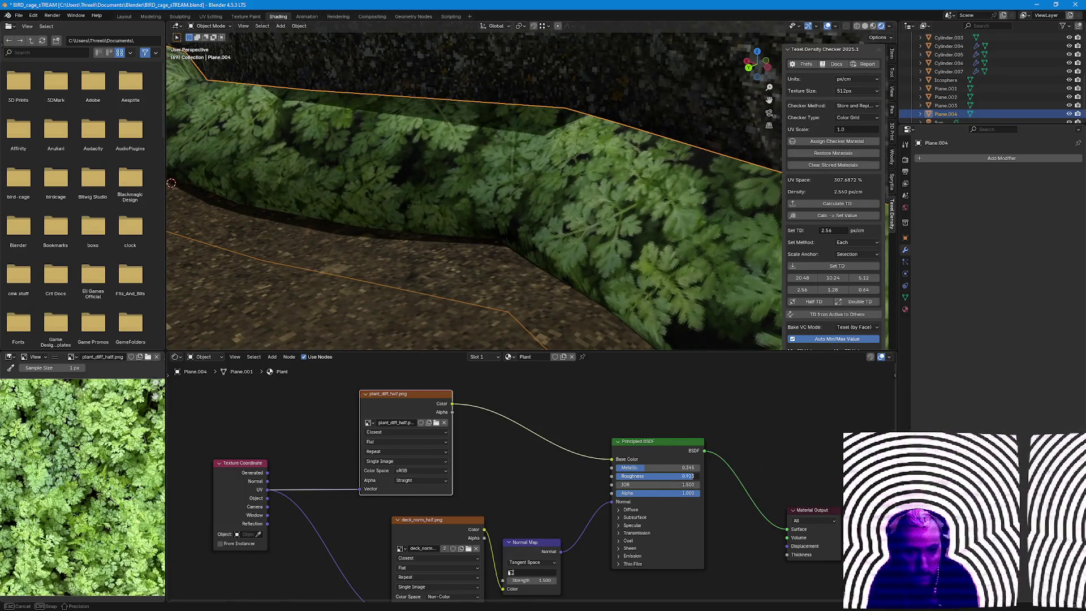
scroll(631, 497, "down", 2, "ctrl")
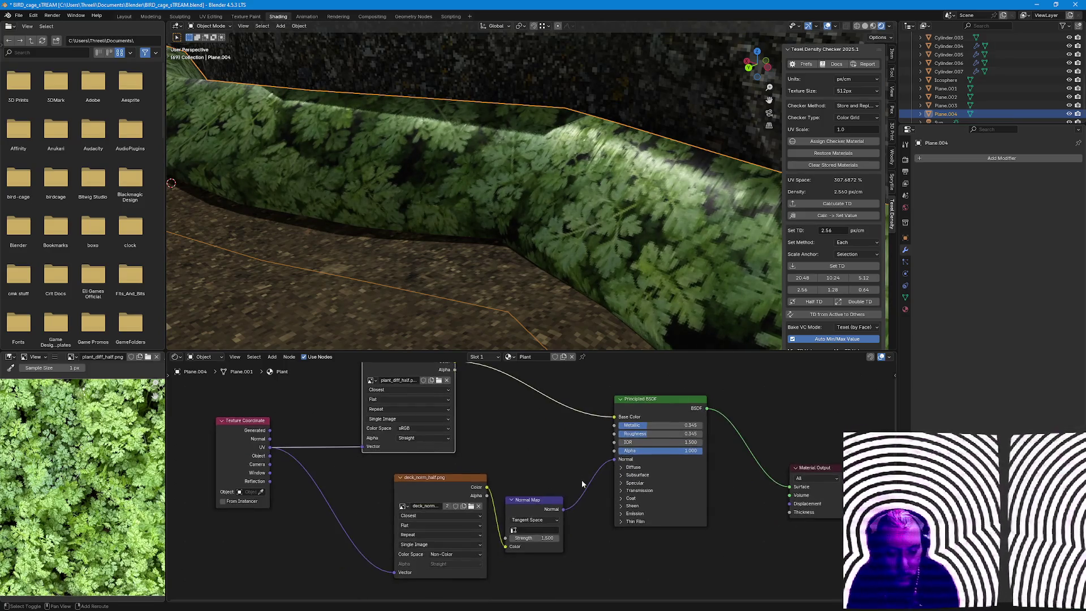
left_click_drag(536, 537, 604, 517)
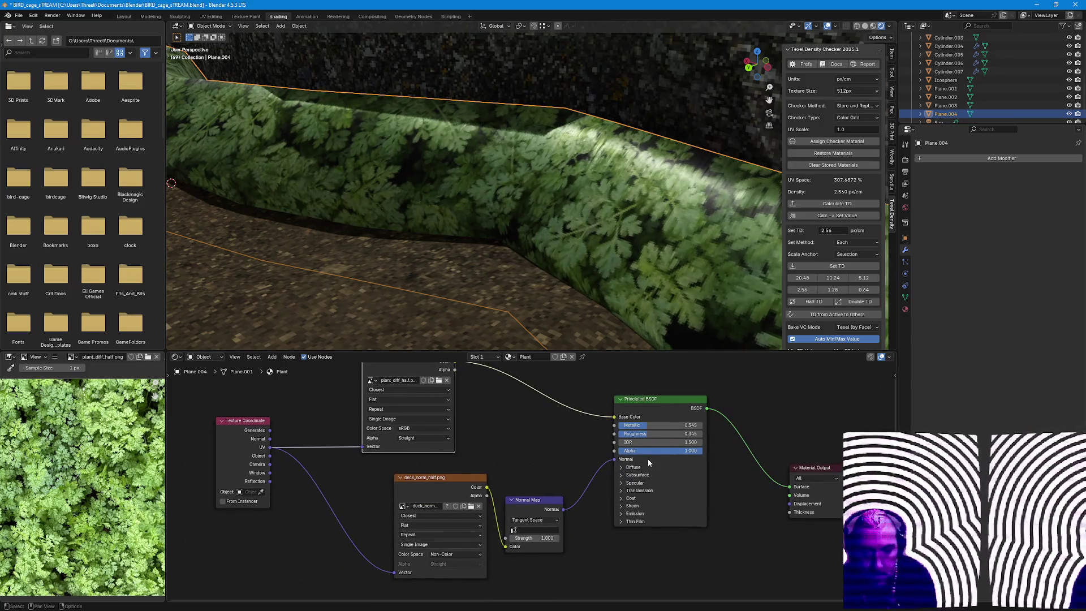
left_click_drag(644, 435, 651, 435)
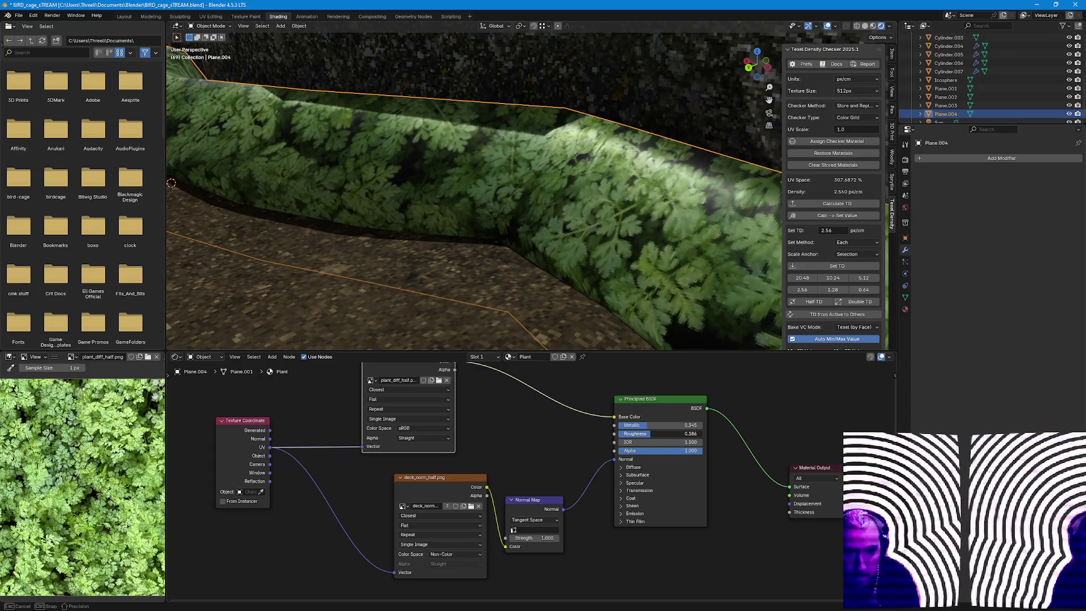
double_click(427, 507)
Switch the normal map to Object Space and wire the texture into Base Color.
key("Return")
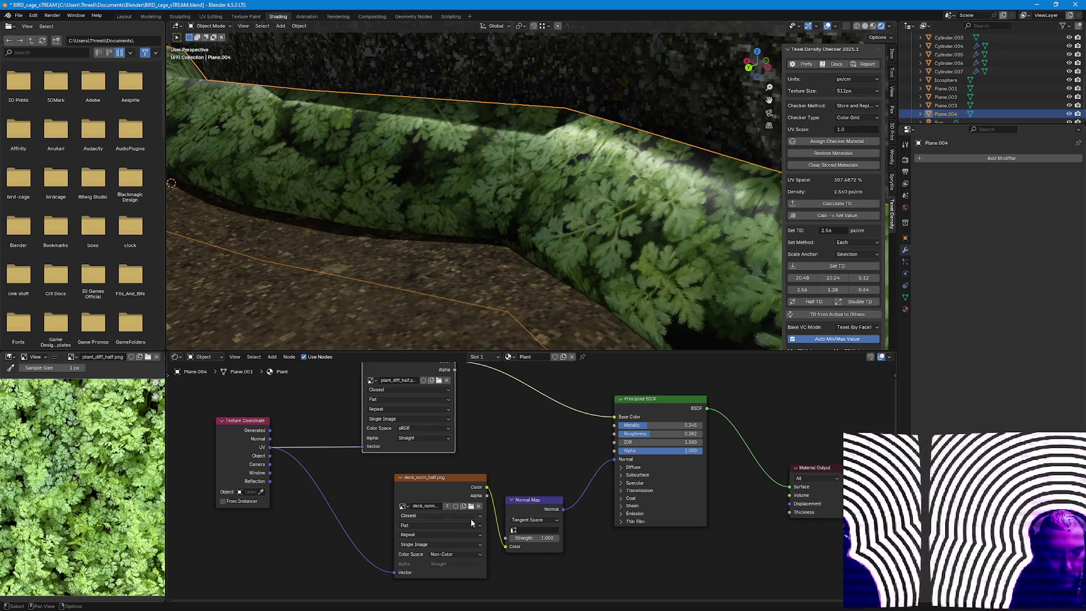
left_click(531, 520)
left_click(533, 547)
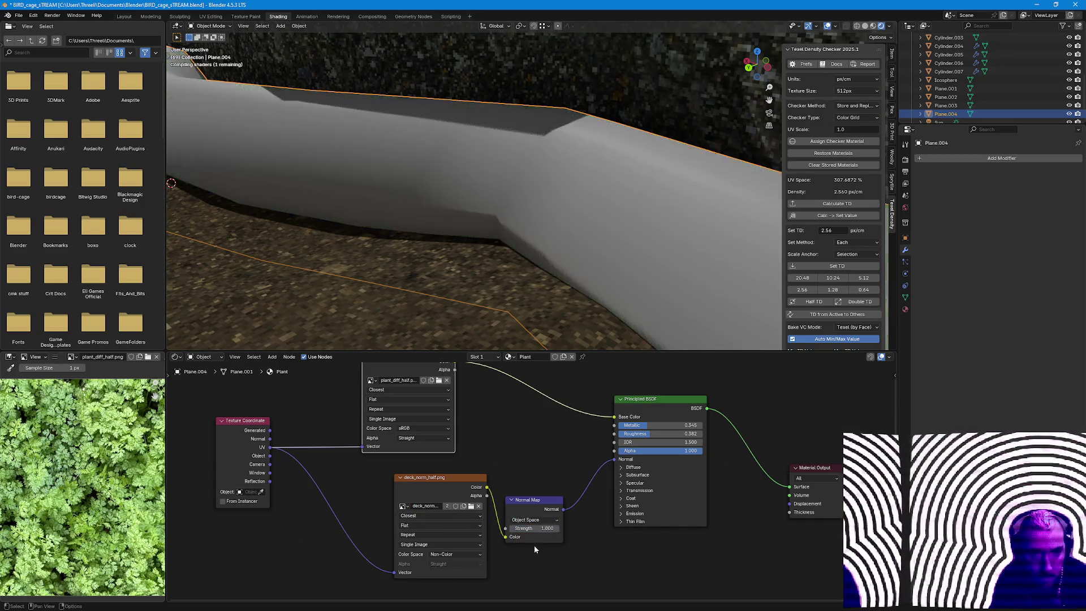
mouse_move(521, 304)
middle_mouse_down()
mouse_move(506, 311)
mouse_move(502, 300)
middle_mouse_up()
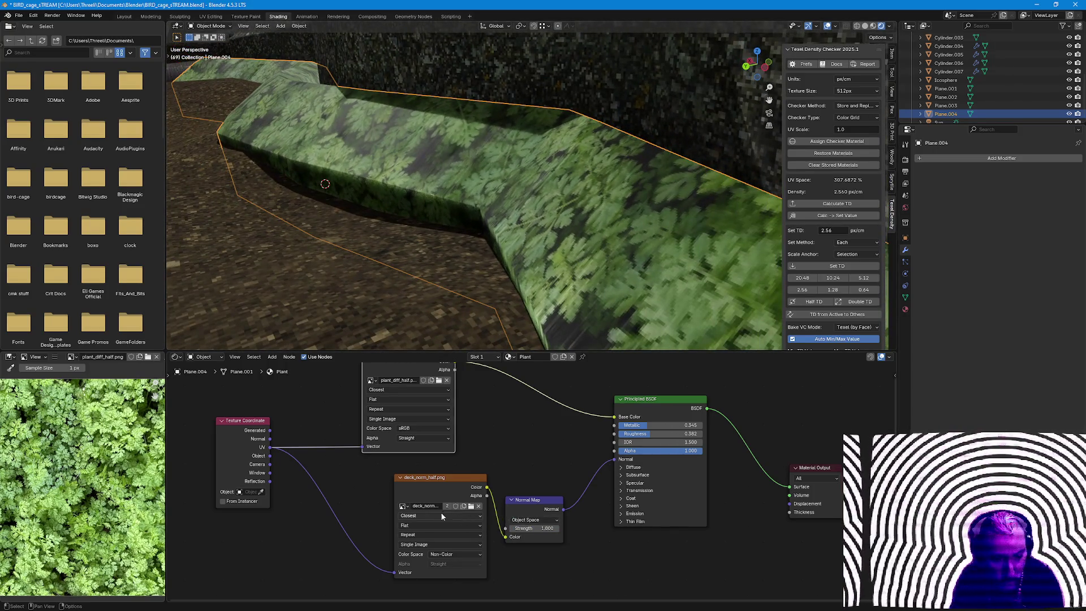
left_click_drag(508, 537, 521, 529)
left_click_drag(597, 417, 614, 416)
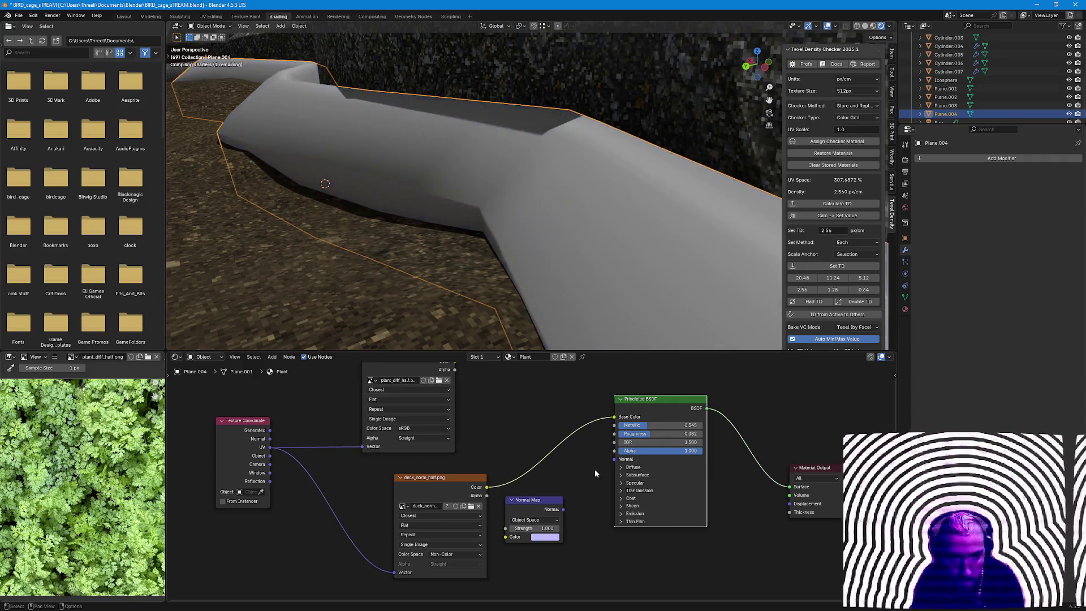
Load plant_norm_half and route it through the Normal Map node into BSDF Normal.
left_click(469, 509)
double_click(501, 231)
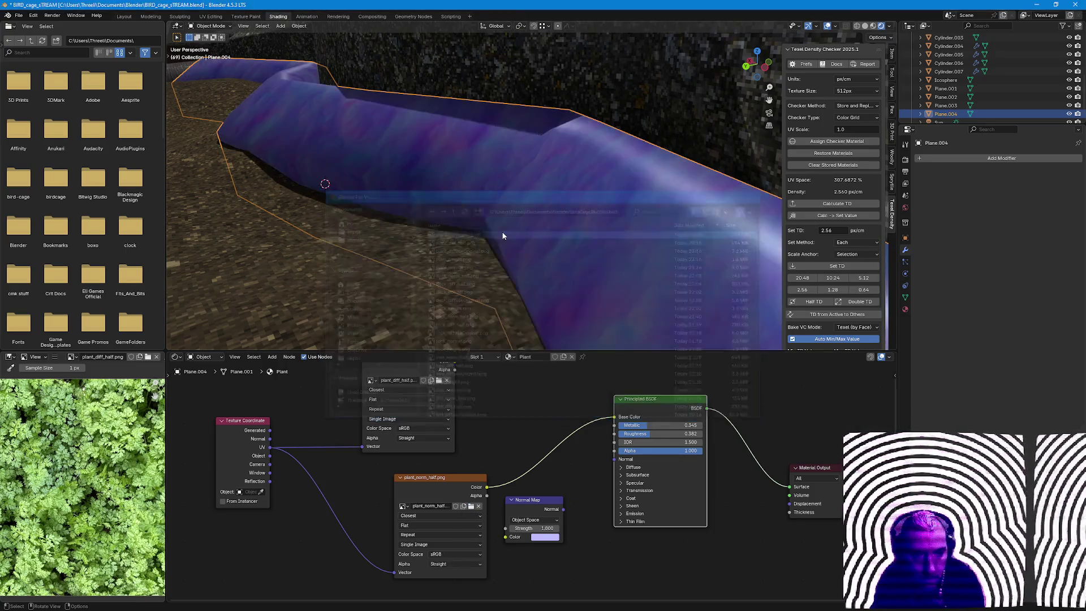
left_click_drag(615, 417, 571, 492)
left_click_drag(510, 539, 506, 536)
mouse_move(563, 509)
left_mouse_down()
mouse_move(611, 433)
mouse_move(615, 459)
left_mouse_up()
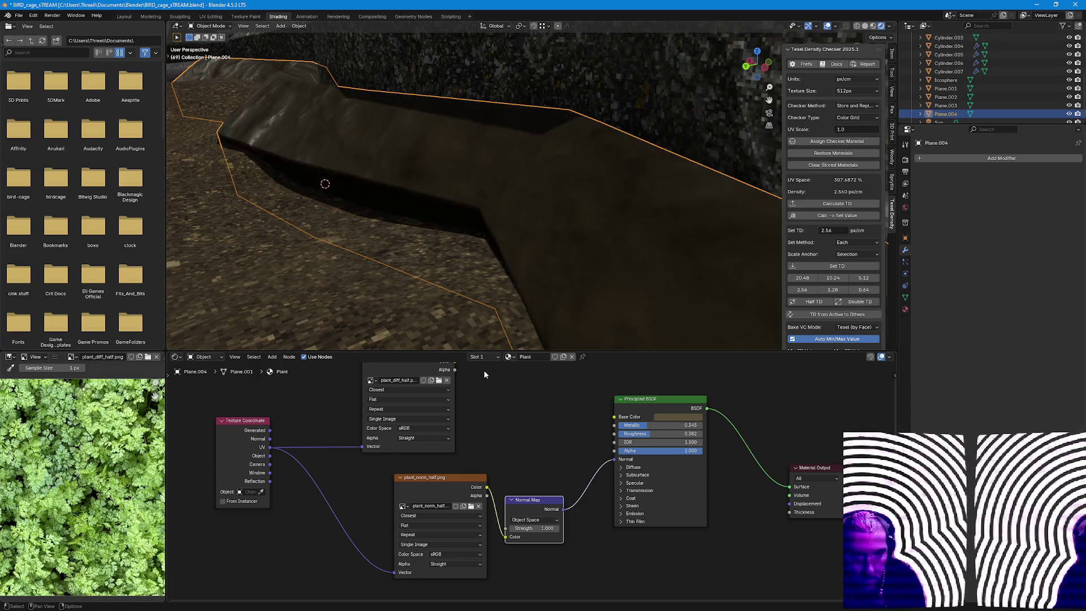
Link the plant_diff colour to Base Color so the bank strip shows green leaves.
middle_click_drag(446, 275, 400, 254)
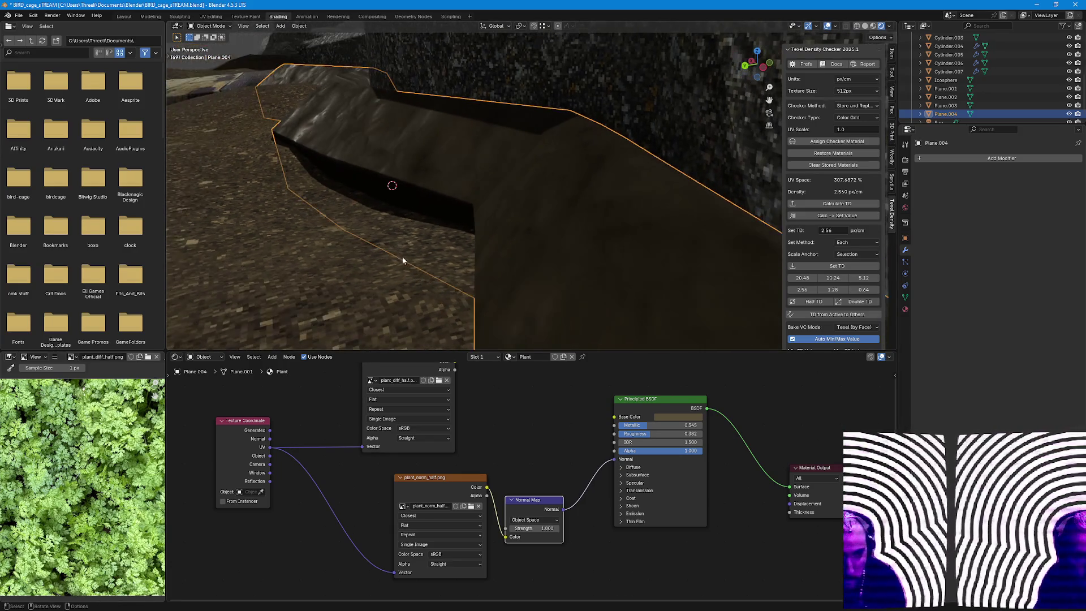
middle_click_drag(469, 384, 456, 396)
left_click_drag(441, 373, 600, 429)
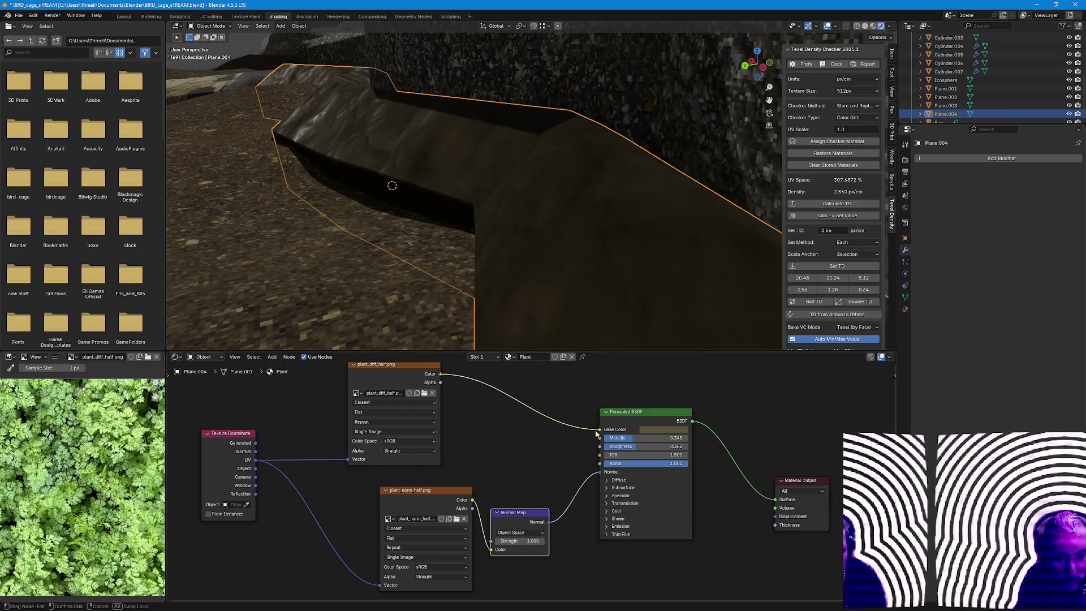
mouse_move(538, 295)
middle_mouse_down()
mouse_move(524, 252)
mouse_move(500, 249)
mouse_move(620, 270)
mouse_move(586, 254)
mouse_move(441, 250)
mouse_move(552, 272)
middle_mouse_up()
scroll(551, 272, "down", 4)
mouse_move(485, 254)
middle_mouse_down()
mouse_move(490, 263)
mouse_move(407, 258)
mouse_move(520, 287)
mouse_move(663, 260)
mouse_move(643, 220)
middle_mouse_up()
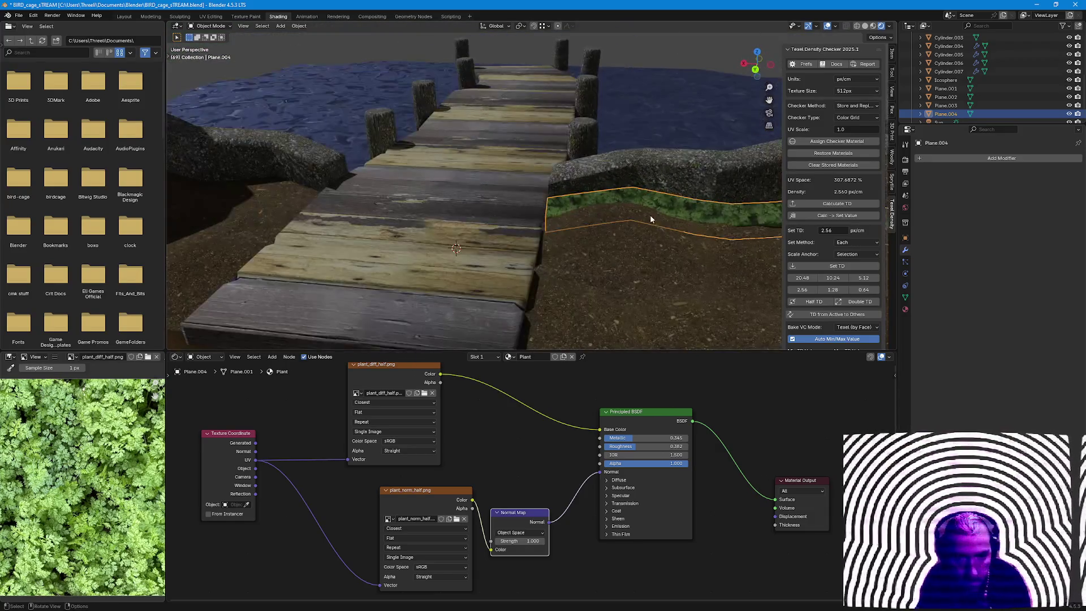
Add a Mirror modifier to the plant strip, mirrored across the bridge object Cube.002.
left_click(1002, 161)
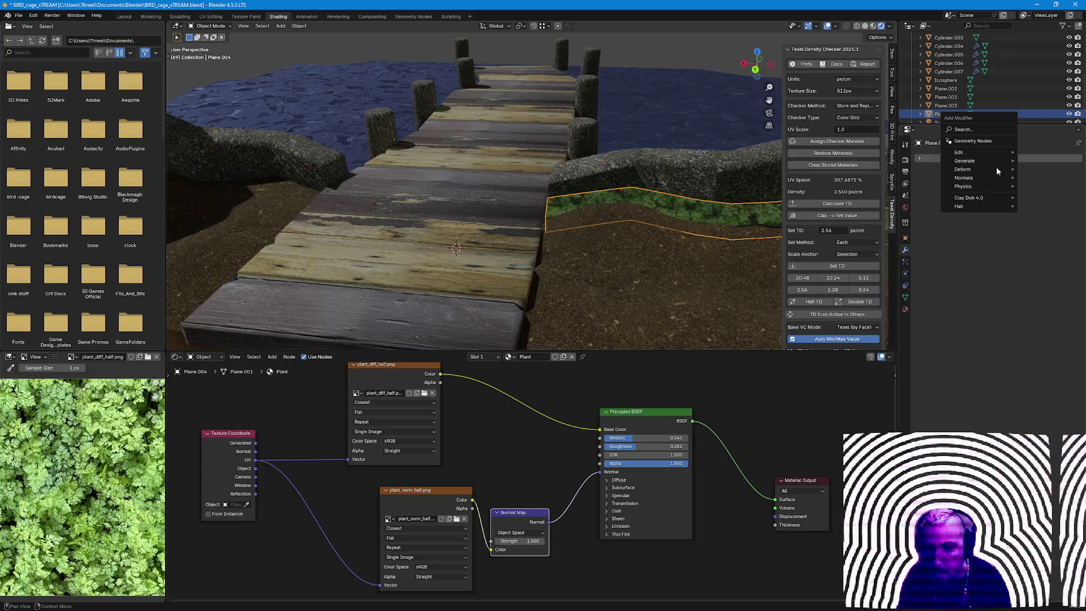
left_click(991, 131)
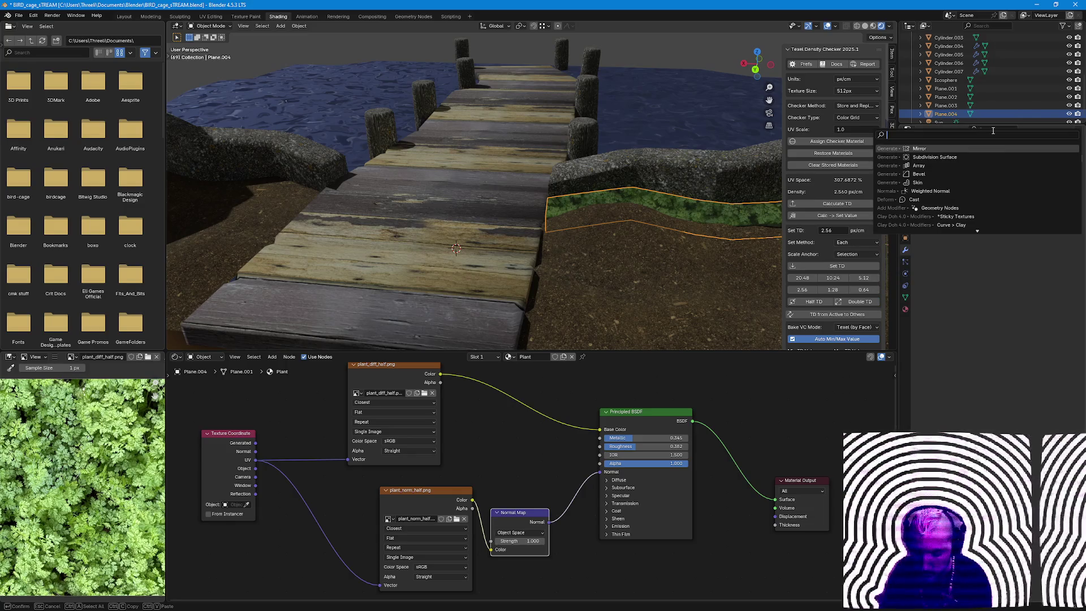
key("Return")
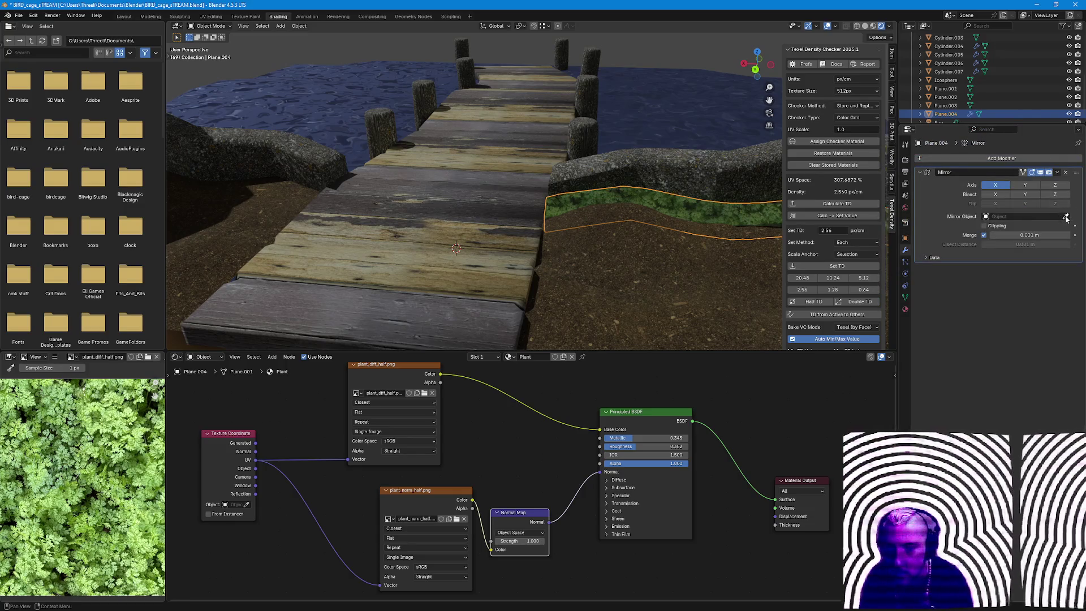
left_click(477, 263)
Vertex-slide several strip vertices along their edges so the corner hugs the stone wall.
mouse_move(534, 265)
middle_mouse_down()
mouse_move(554, 264)
mouse_move(595, 211)
mouse_move(632, 241)
middle_mouse_up()
left_click(554, 264)
key("Tab")
key("Tab")
left_click(596, 211)
key("Tab")
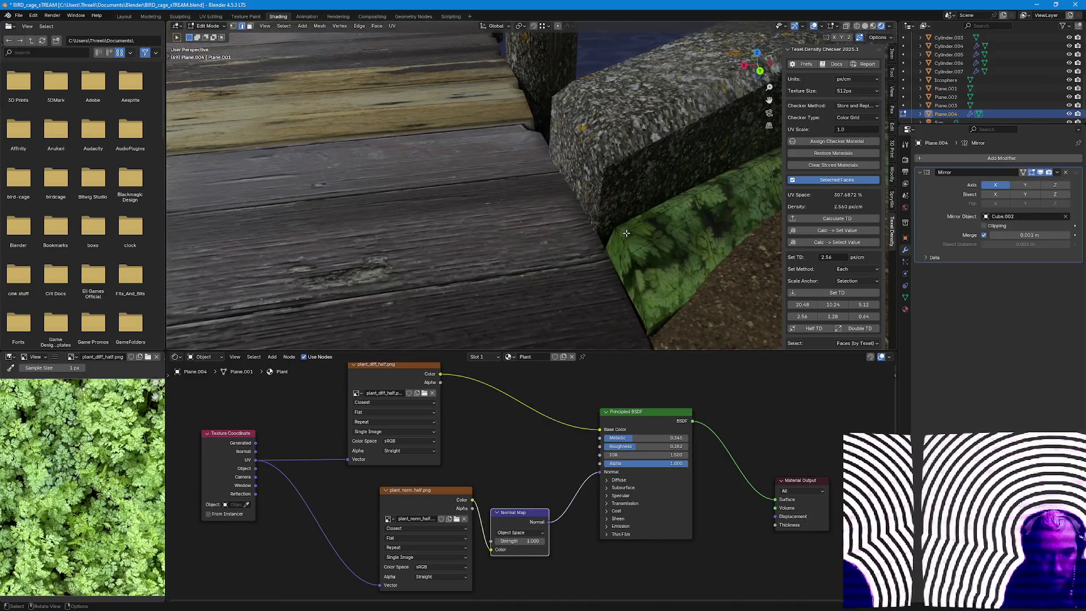
key("g")
key("g")
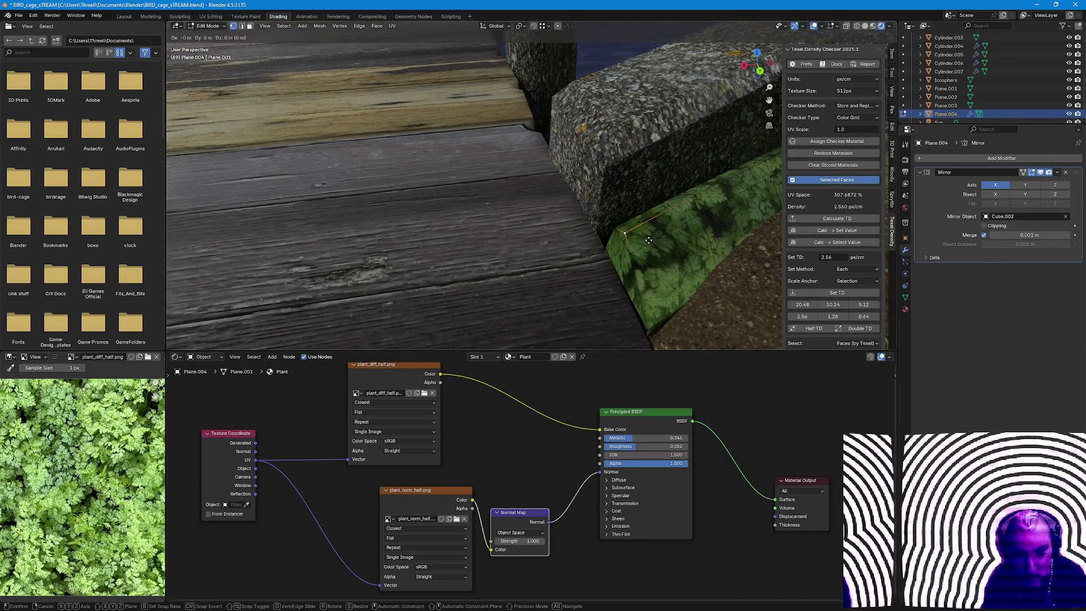
left_click(686, 222)
key("g")
key("g")
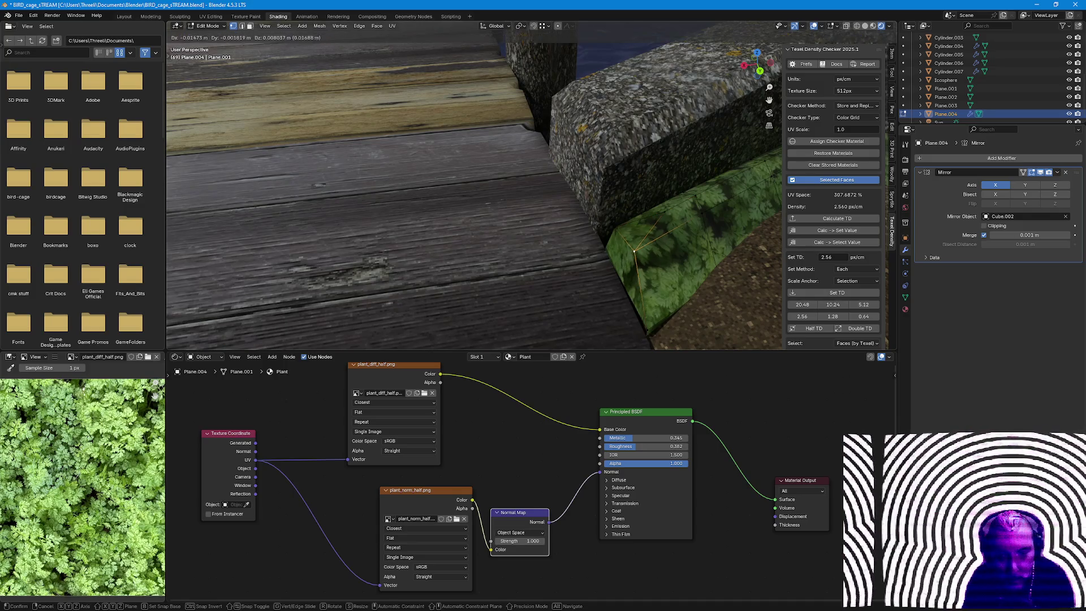
left_click(645, 246)
middle_click_drag(645, 246, 671, 250)
key("g")
key("g")
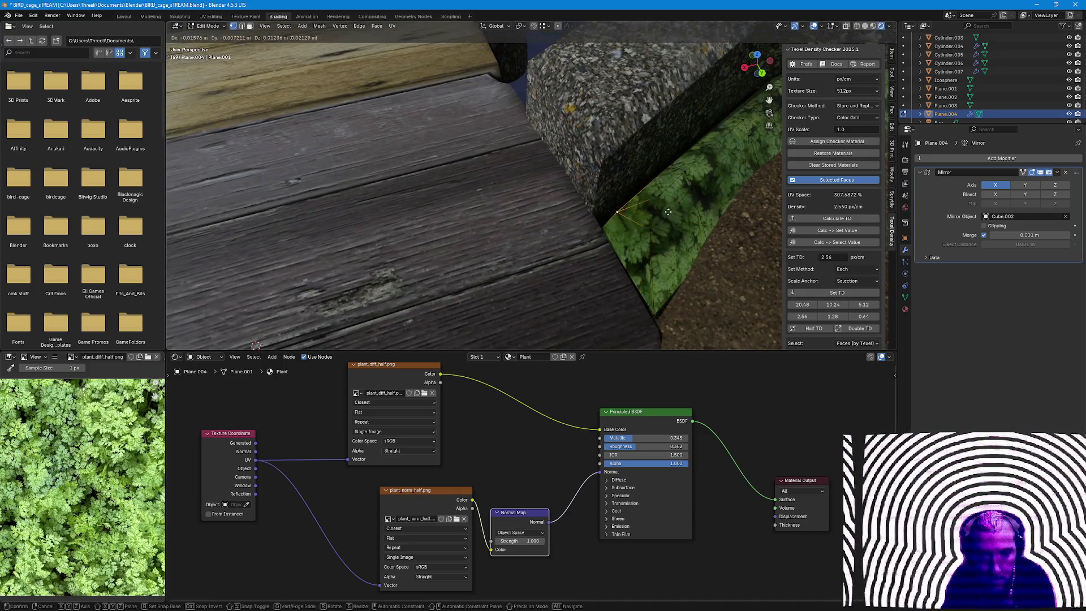
left_click(631, 209)
key("g")
key("g")
left_click(649, 225)
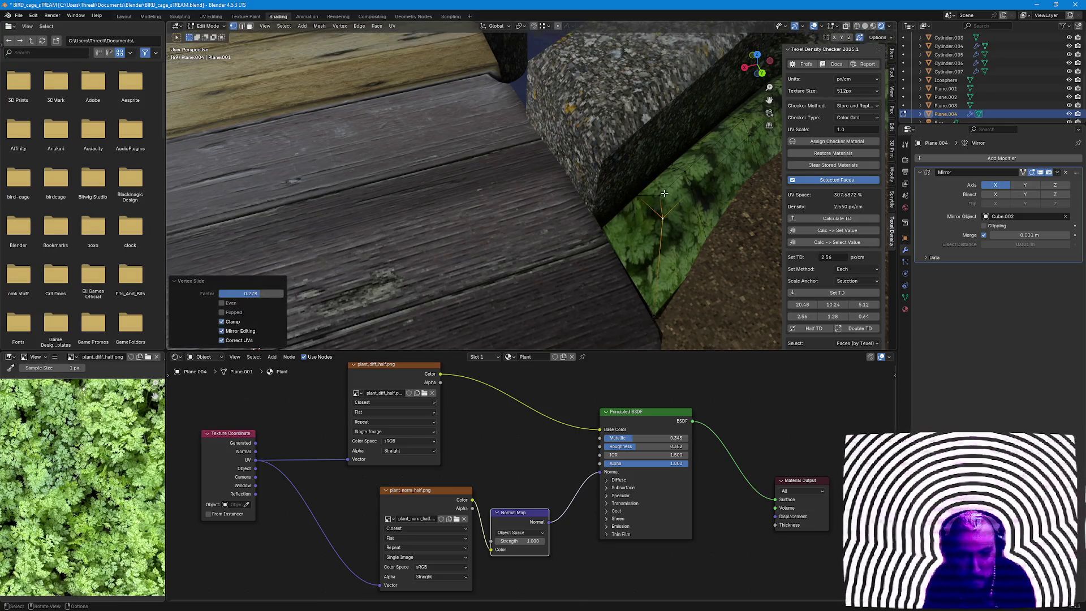
key("g")
key("g")
left_click(666, 188)
Add an edge loop across the strip near the dock and scale that section slightly.
middle_click_drag(705, 196, 679, 255)
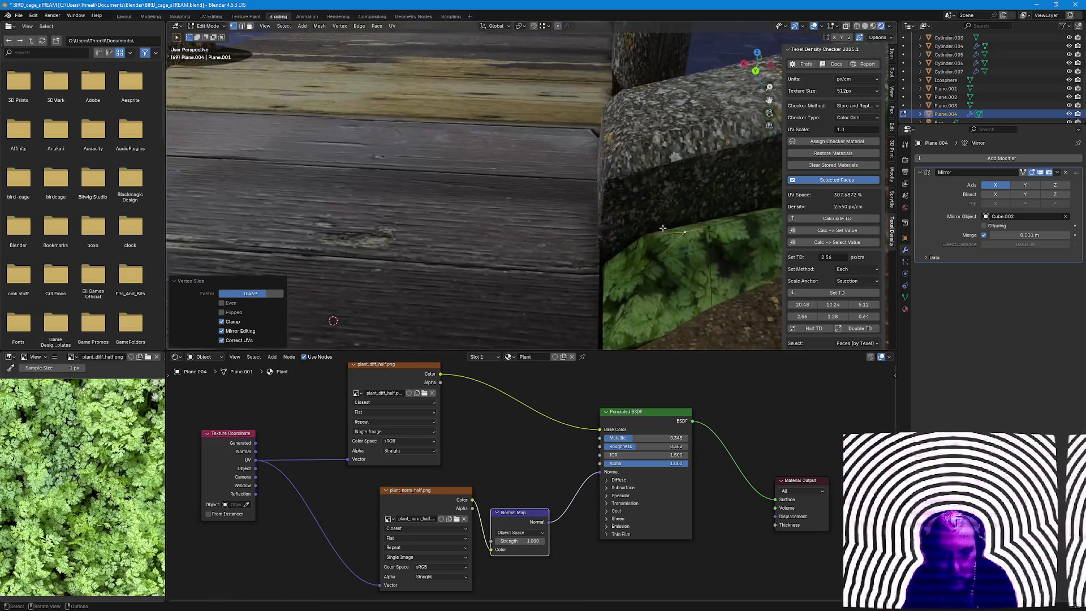
middle_click_drag(687, 291, 639, 283)
key("ctrl+r")
left_click(619, 280)
key("s")
left_click(679, 297)
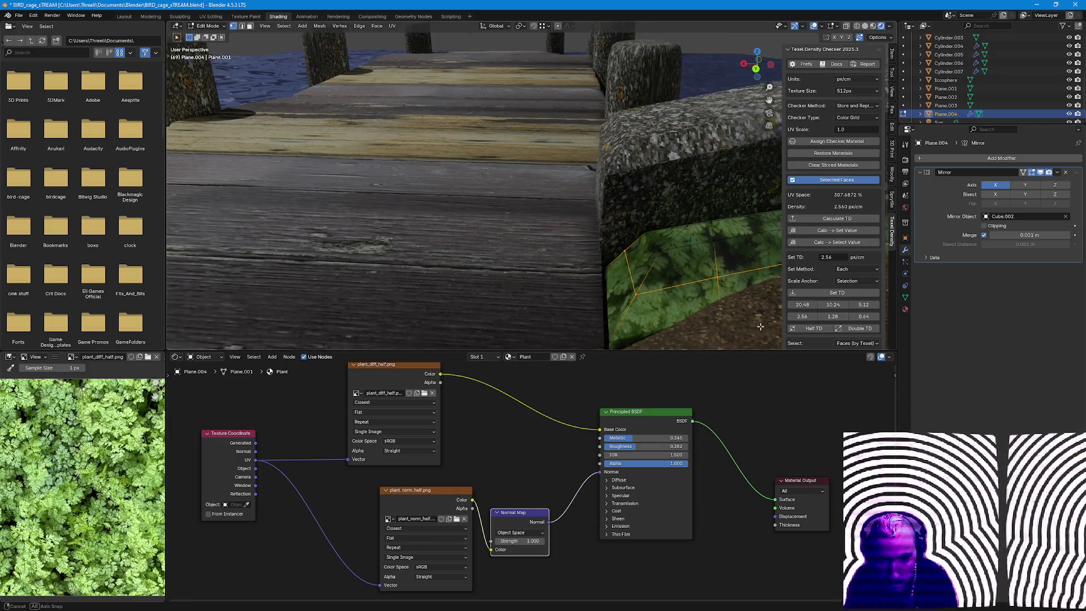
middle_click_drag(691, 304, 721, 272)
key("s")
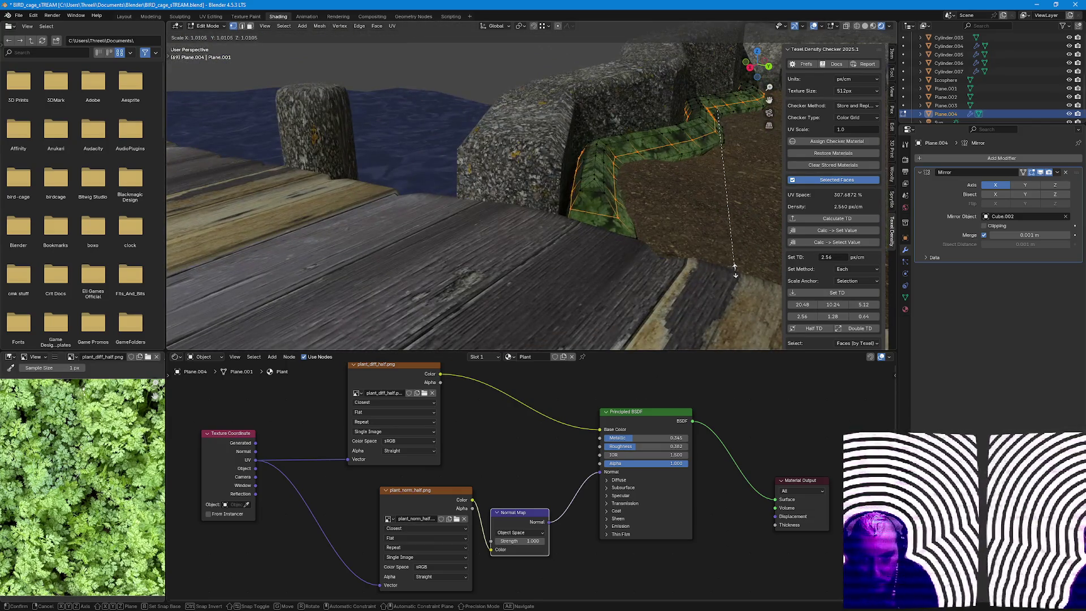
left_click(737, 269)
key("s")
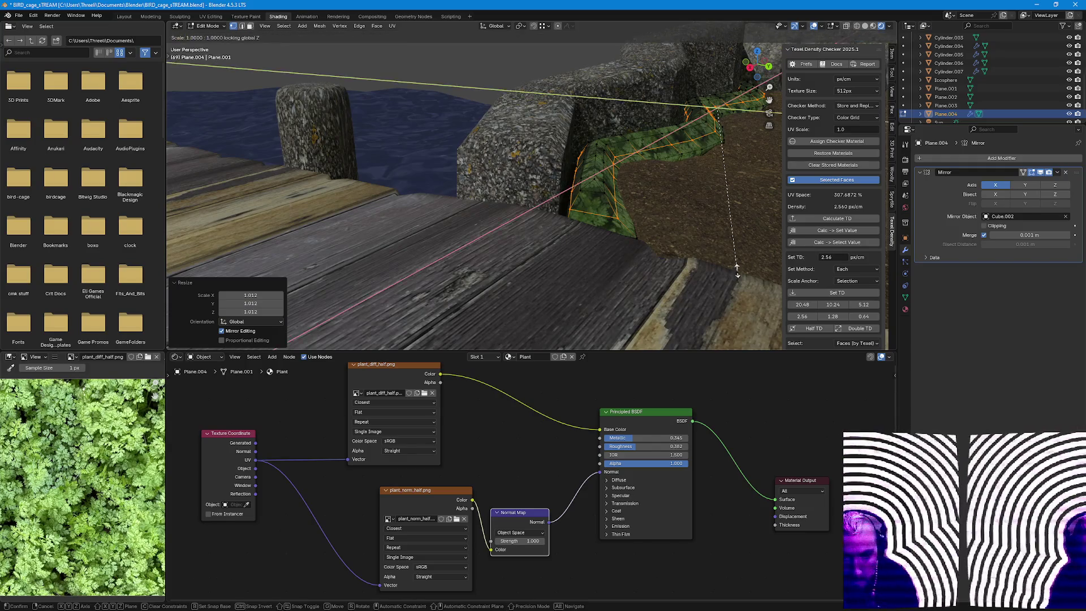
left_click(745, 268)
Scale the selected faces with Normal orientation, then enlarge them slightly using Local orientation.
left_click(613, 156)
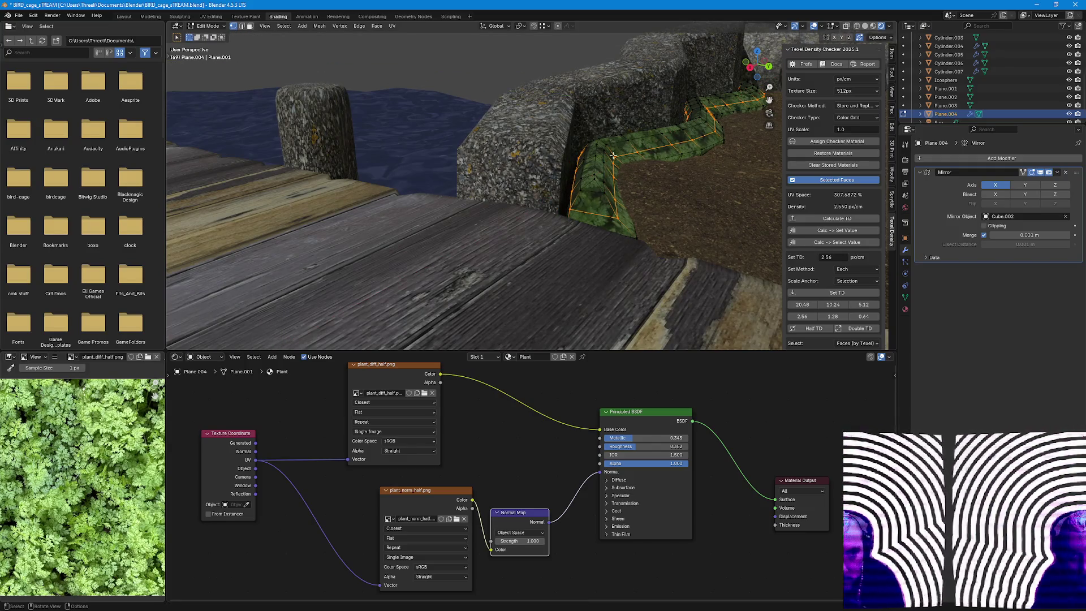
left_click(498, 29)
left_click(493, 63)
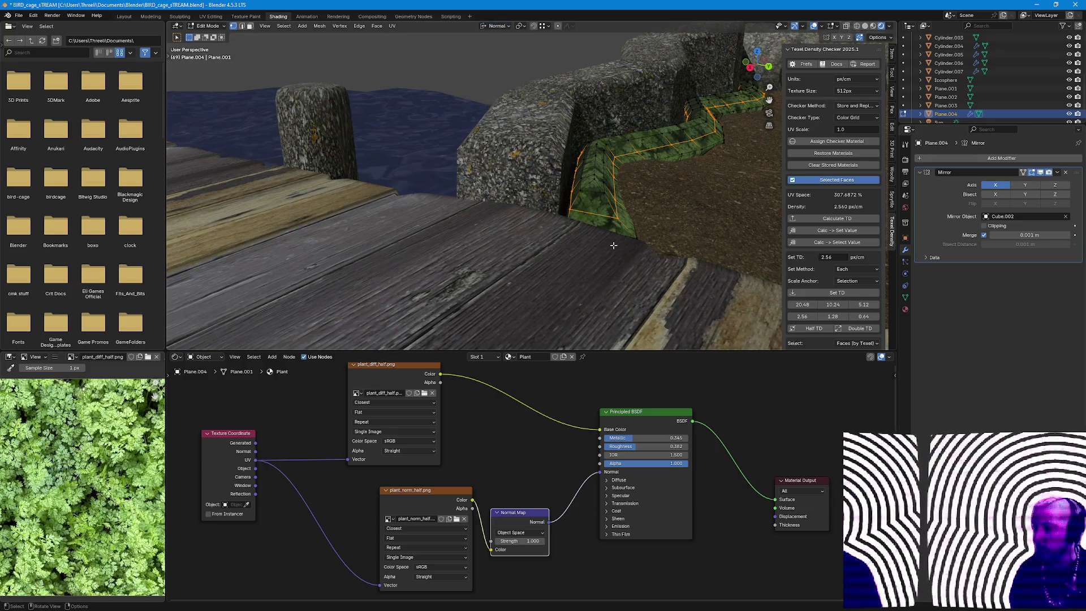
key("s")
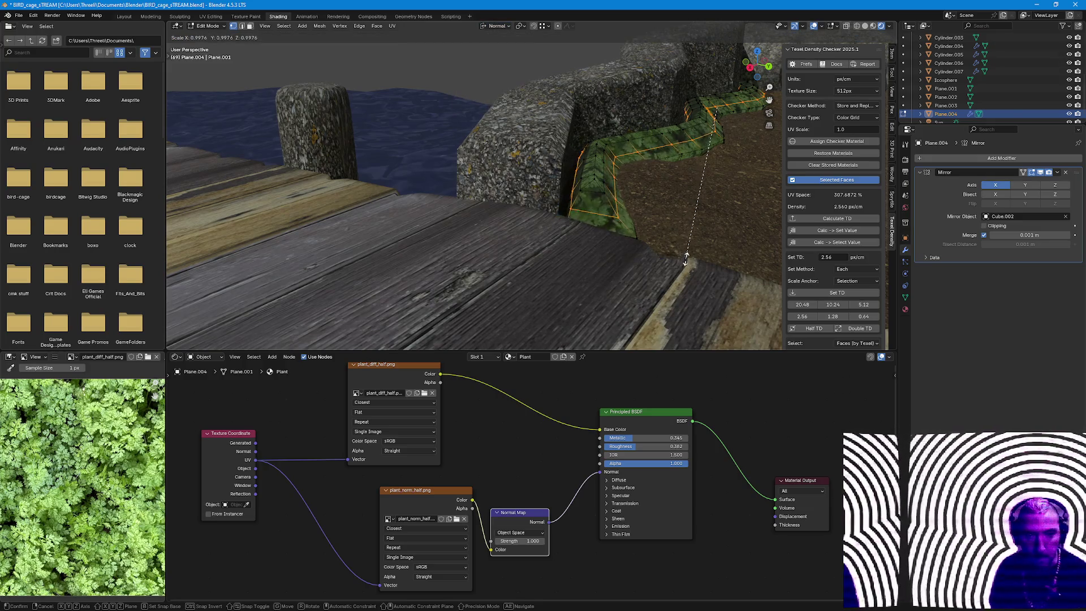
left_click(685, 260)
left_click(498, 28)
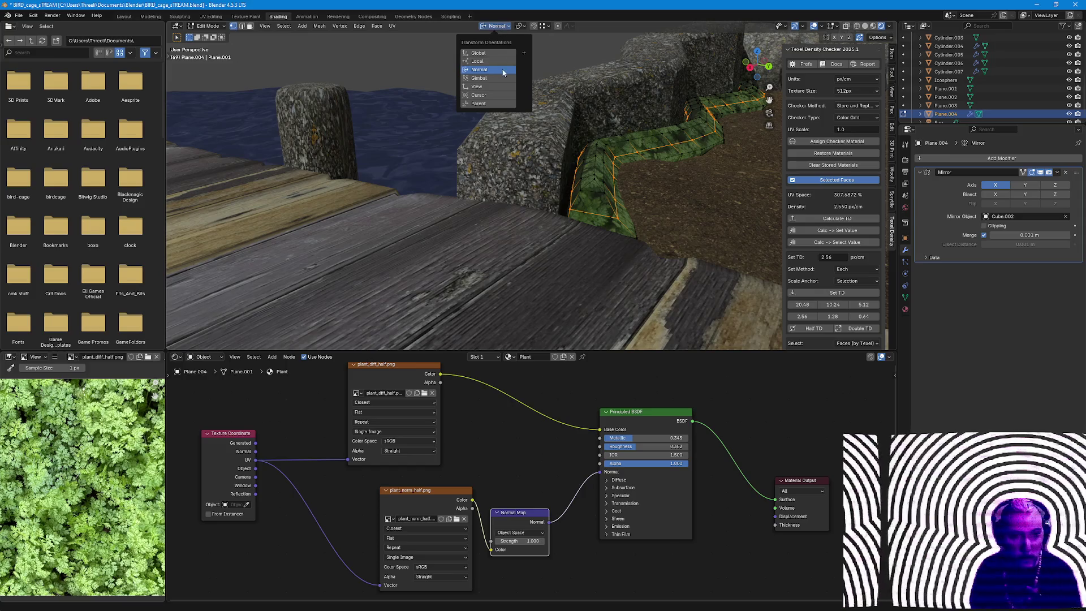
left_click(478, 61)
key("s")
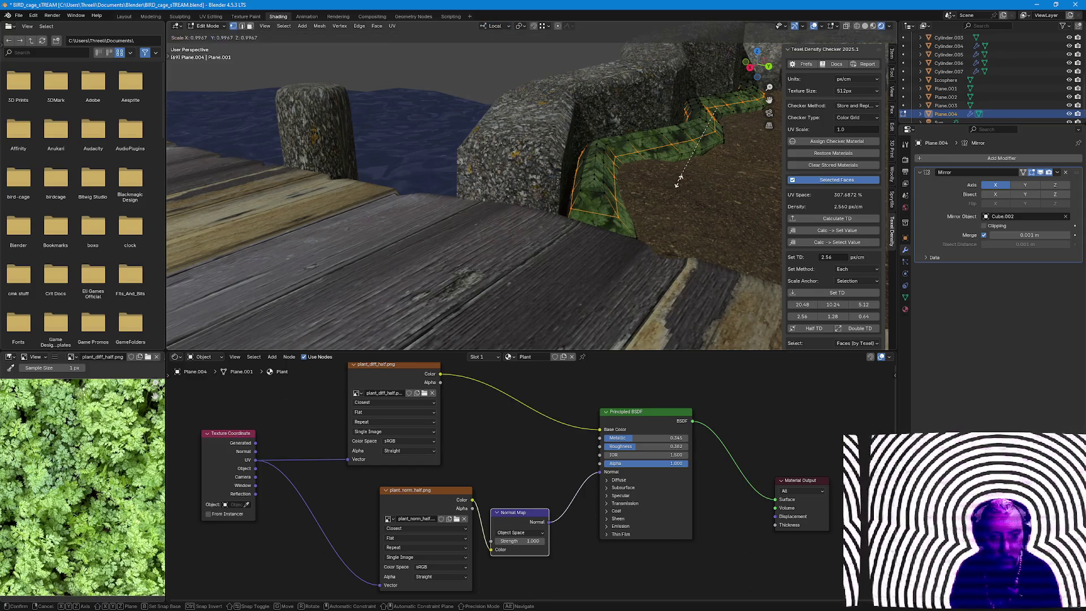
left_click(688, 187)
Select the shortest face path along the strip and move it to follow the wall base.
mouse_move(646, 175)
middle_mouse_down()
mouse_move(591, 194)
mouse_move(688, 241)
mouse_move(613, 225)
middle_mouse_up()
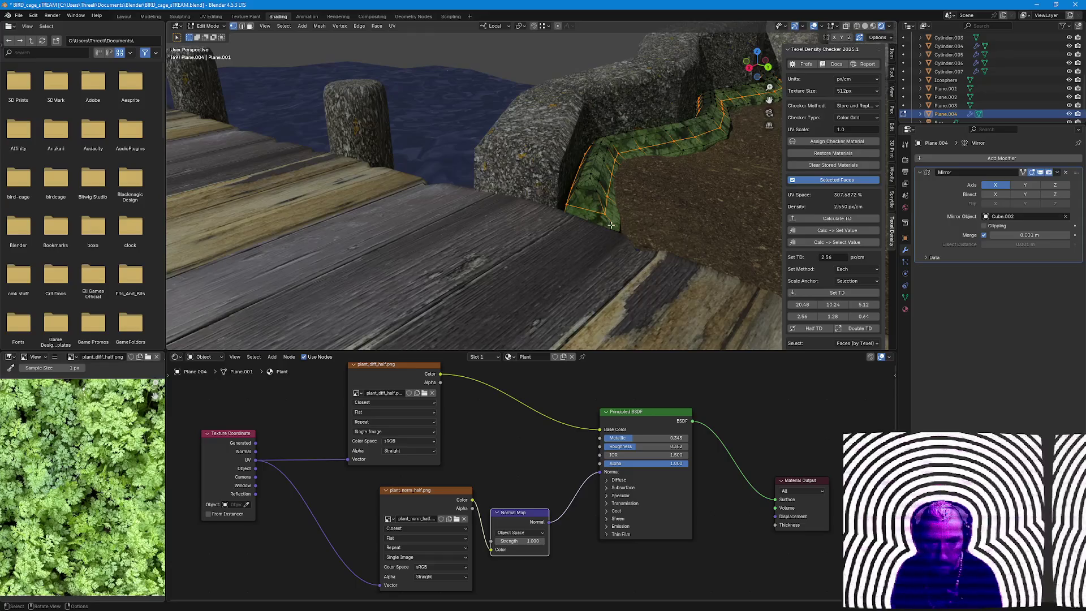
middle_click_drag(741, 184, 635, 146)
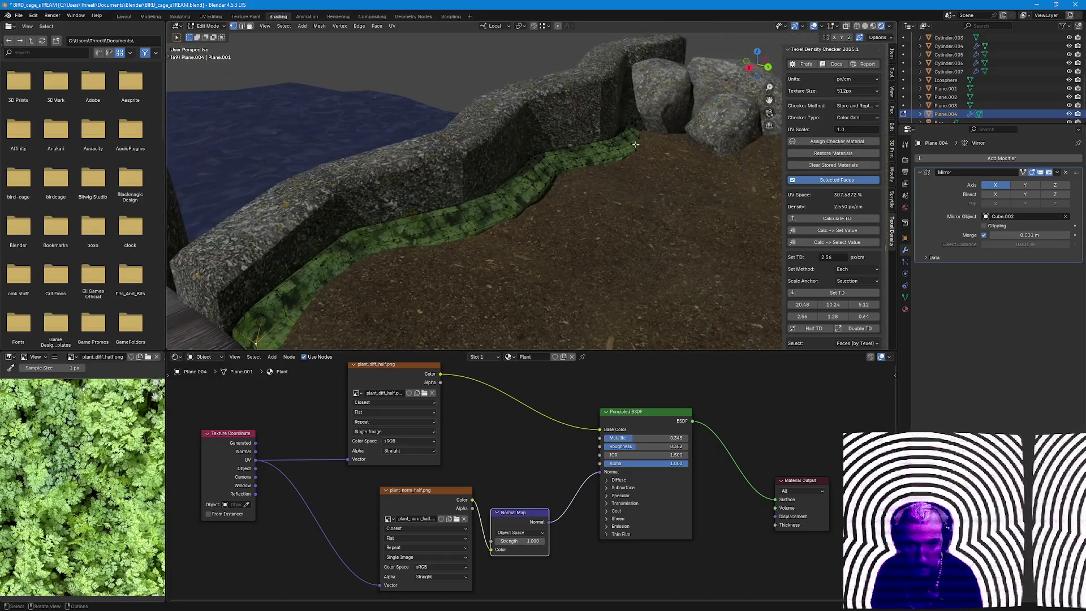
left_click(639, 133, "ctrl")
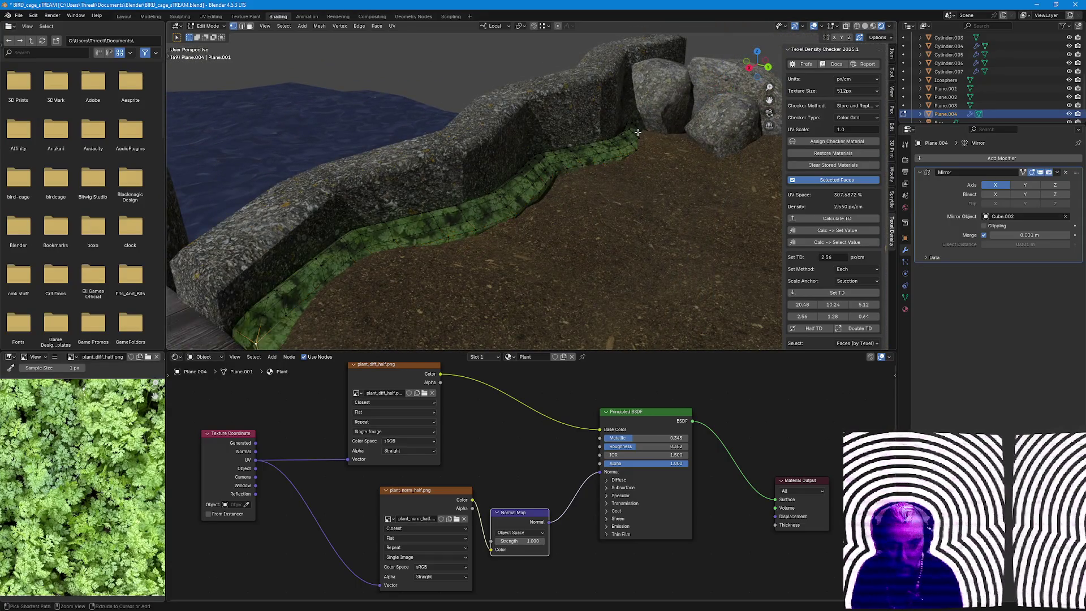
mouse_move(644, 136)
middle_mouse_down()
mouse_move(505, 273)
mouse_move(530, 283)
mouse_move(520, 282)
middle_mouse_up()
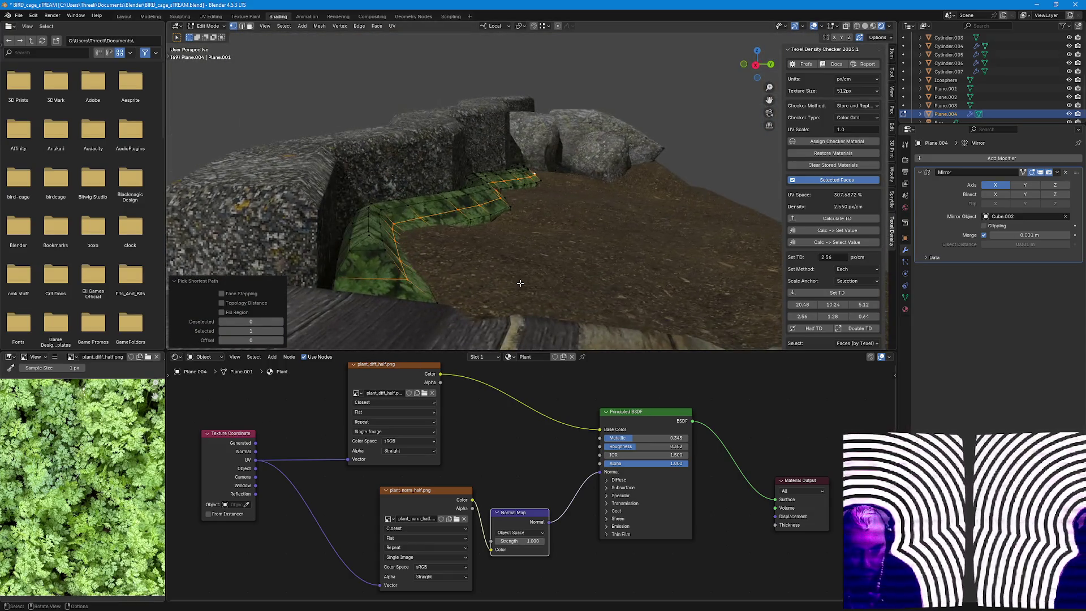
key("g")
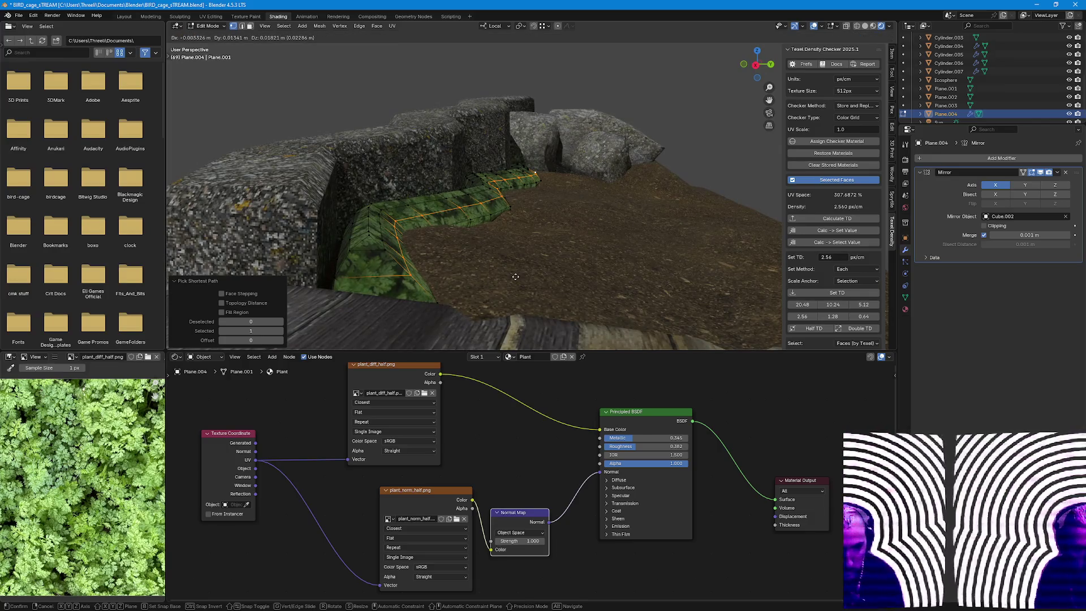
left_click(515, 277)
key("Tab")
mouse_move(511, 279)
middle_mouse_down()
mouse_move(457, 291)
mouse_move(438, 280)
mouse_move(575, 238)
mouse_move(532, 245)
mouse_move(752, 292)
mouse_move(492, 273)
mouse_move(593, 260)
middle_mouse_up()
key("Tab")
key("Tab")
Unwrap the plant strip with minimum stretch and apply a 1.28 px/cm texel density.
left_click(592, 259)
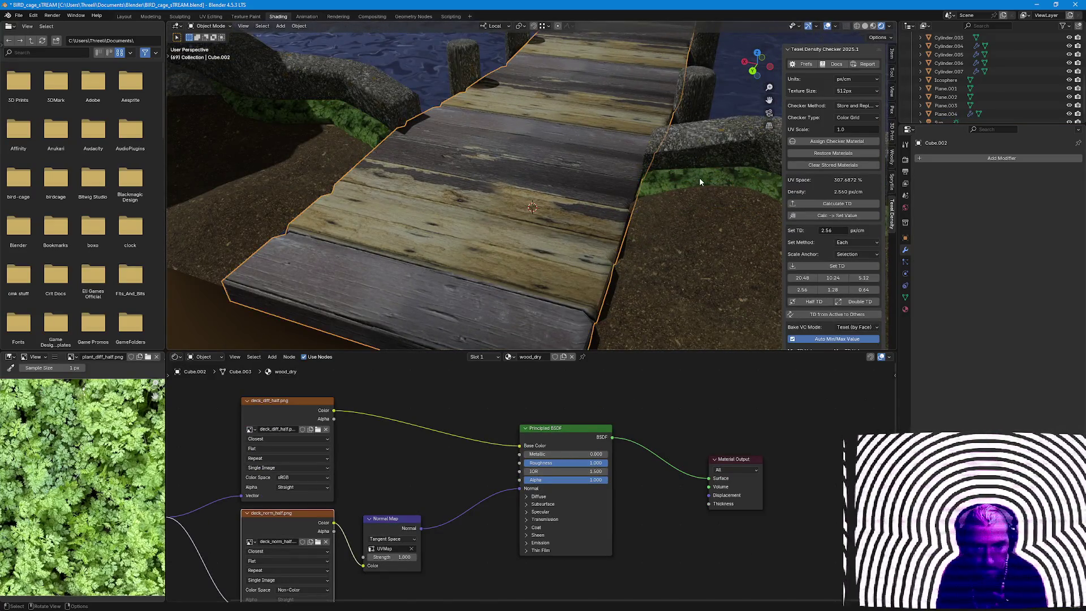
left_click(698, 177)
key("Tab")
left_click(392, 25)
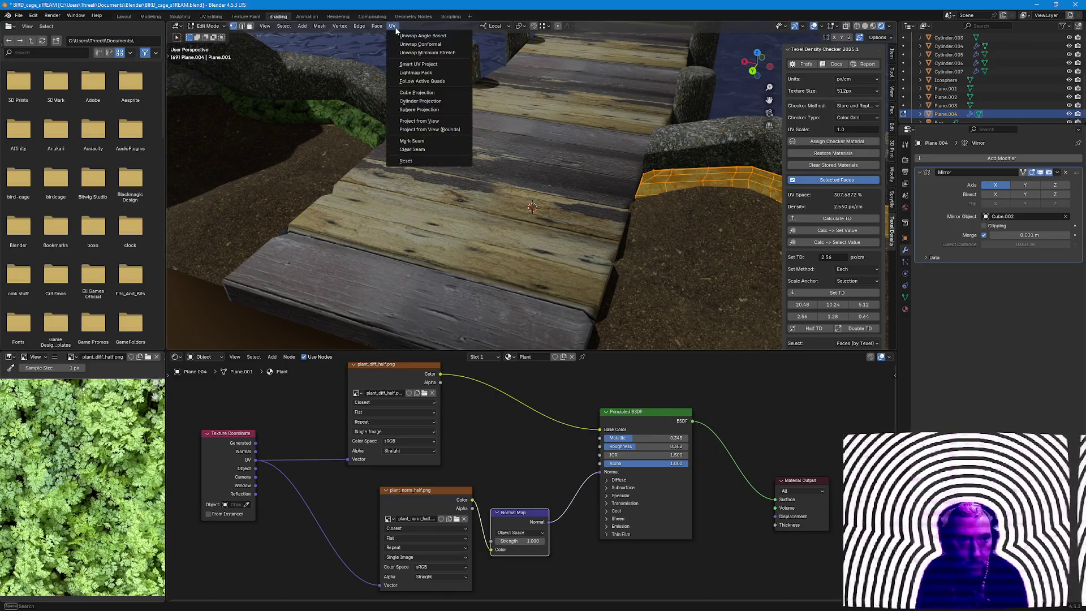
left_click(421, 52)
left_click(830, 317)
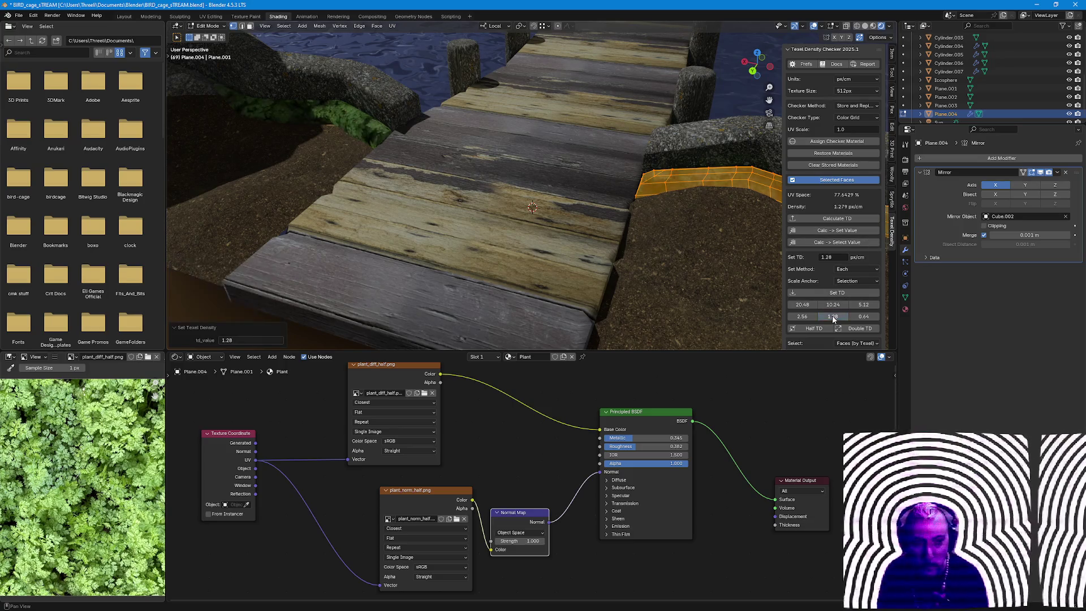
left_click(866, 317)
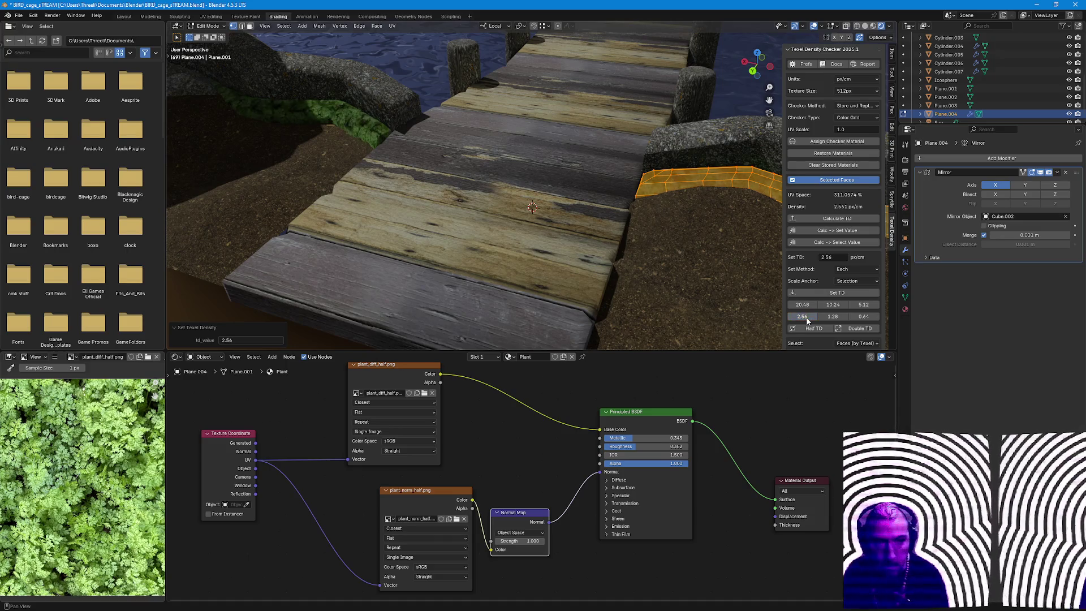
Inspect the textured strip in Object Mode and pull back to a wide view of the bridge scene.
key("Tab")
scroll(637, 273, "up", 3)
mouse_move(703, 258)
middle_mouse_down()
mouse_move(366, 232)
mouse_move(564, 243)
mouse_move(657, 126)
middle_mouse_up()
key("Tab")
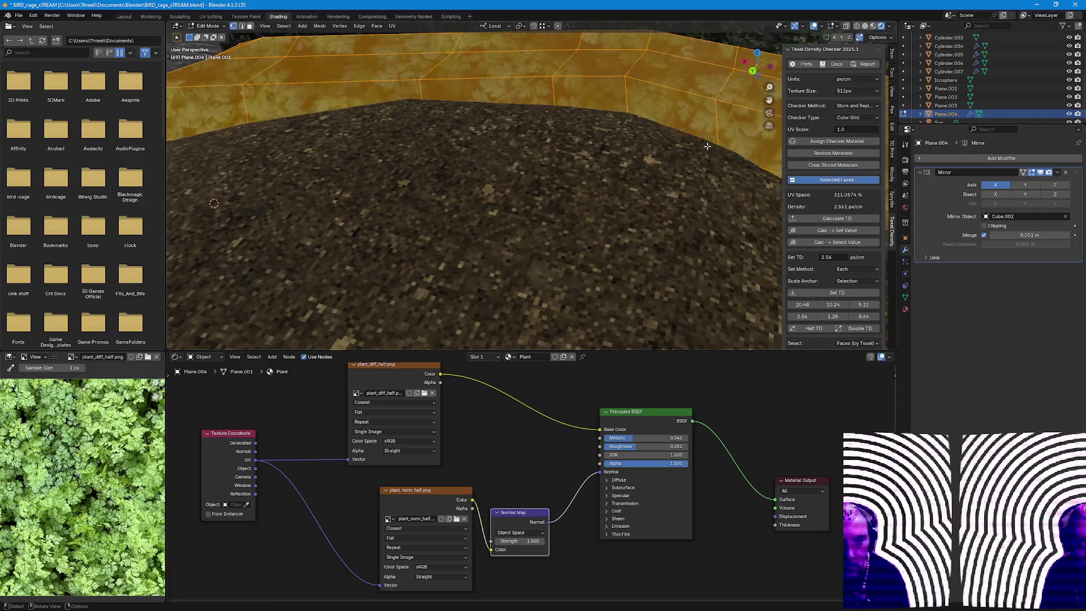
key("Tab")
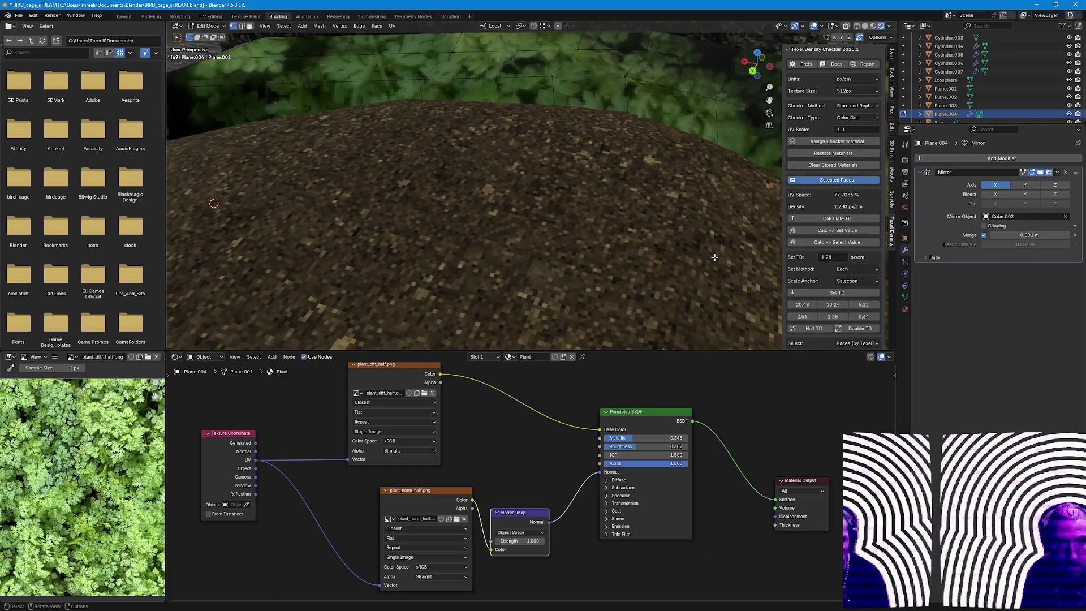
mouse_move(708, 243)
middle_mouse_down()
mouse_move(611, 241)
mouse_move(359, 183)
mouse_move(488, 227)
mouse_move(350, 254)
mouse_move(493, 317)
mouse_move(562, 301)
mouse_move(514, 281)
mouse_move(577, 230)
mouse_move(399, 255)
middle_mouse_up()
scroll(478, 297, "down", 4)
mouse_move(477, 298)
middle_mouse_down()
mouse_move(459, 259)
mouse_move(495, 288)
mouse_move(445, 123)
mouse_move(594, 170)
mouse_move(786, 138)
mouse_move(331, 142)
mouse_move(426, 190)
mouse_move(434, 260)
mouse_move(388, 296)
mouse_move(342, 257)
mouse_move(337, 265)
middle_mouse_up()
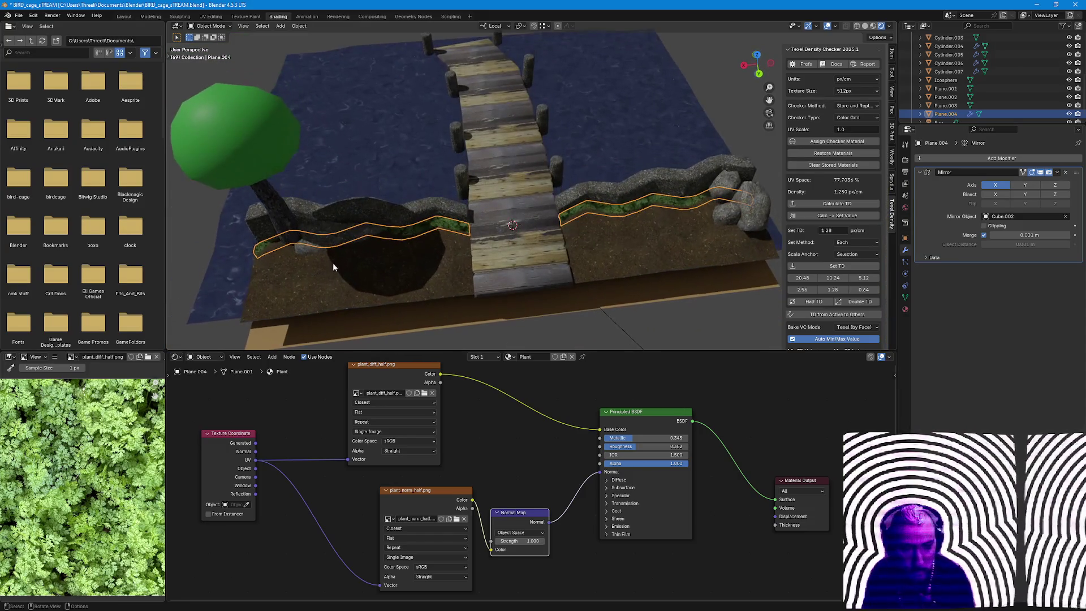
Inspect the canopy Icosphere mesh and add a Subdivision Surface modifier to smooth it.
left_click(275, 210)
left_click(255, 134, "shift")
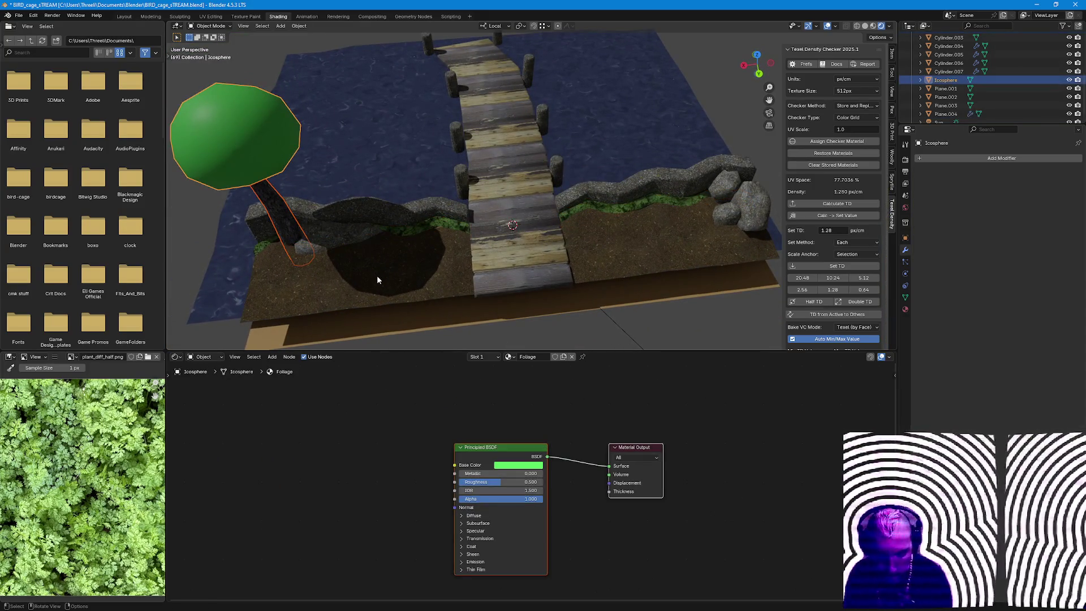
key("Tab")
key("a")
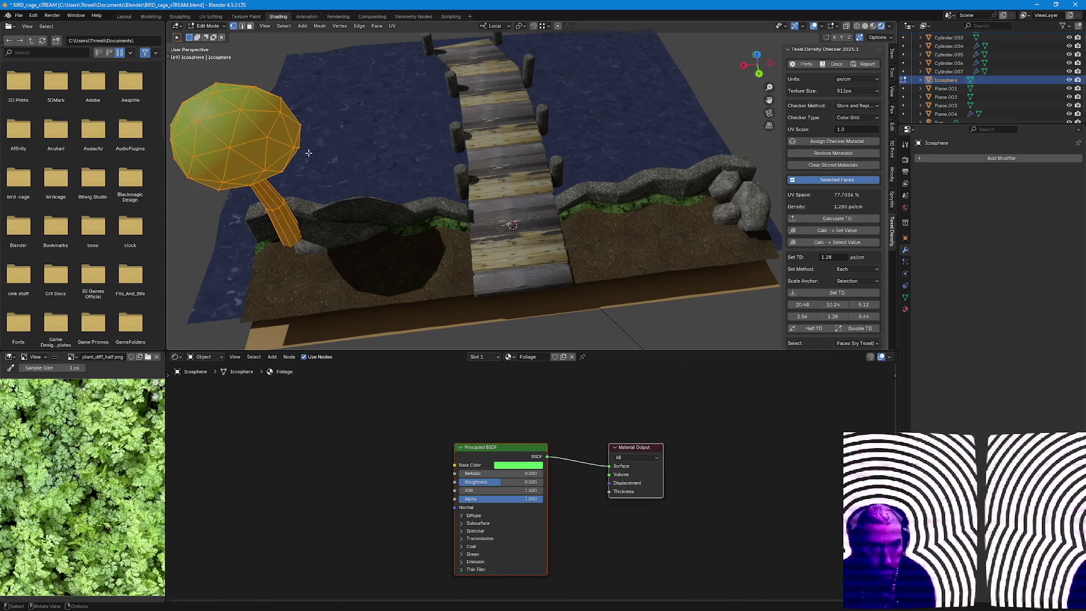
key("Tab")
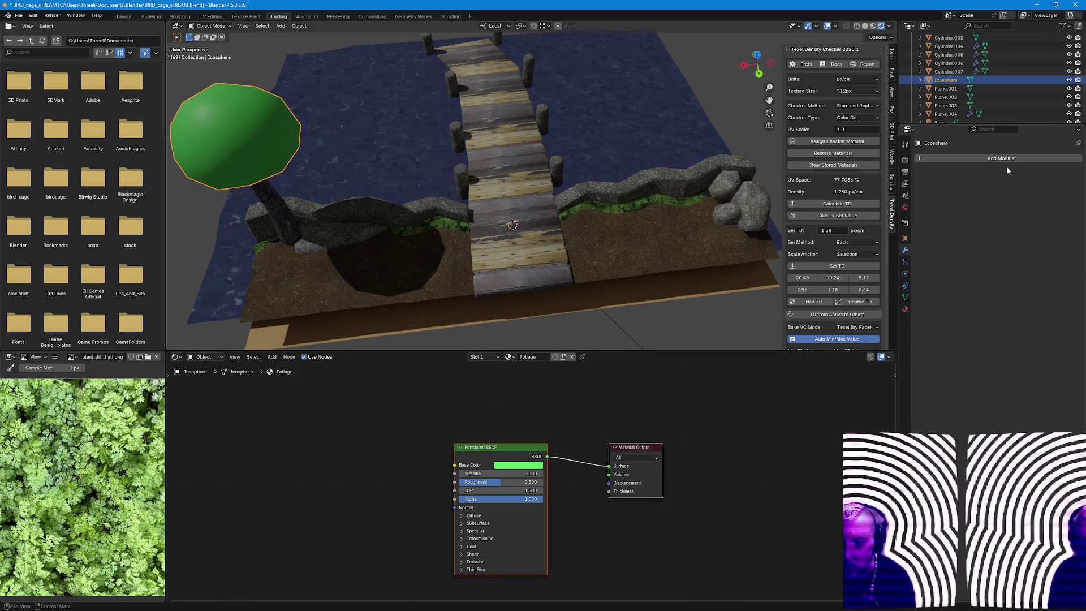
left_click(1005, 159)
type("sub")
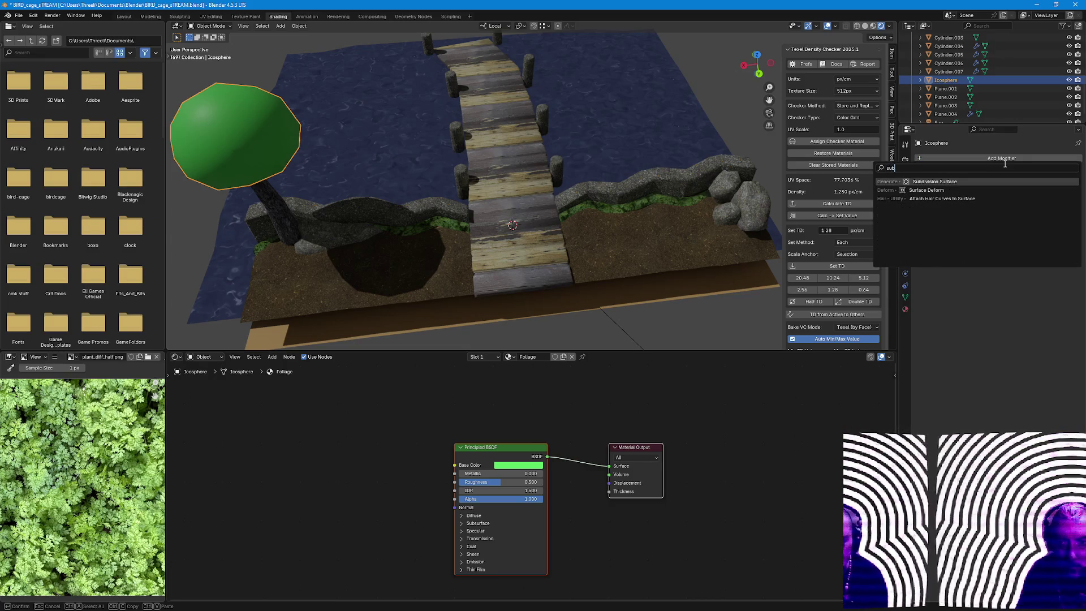
key("Return")
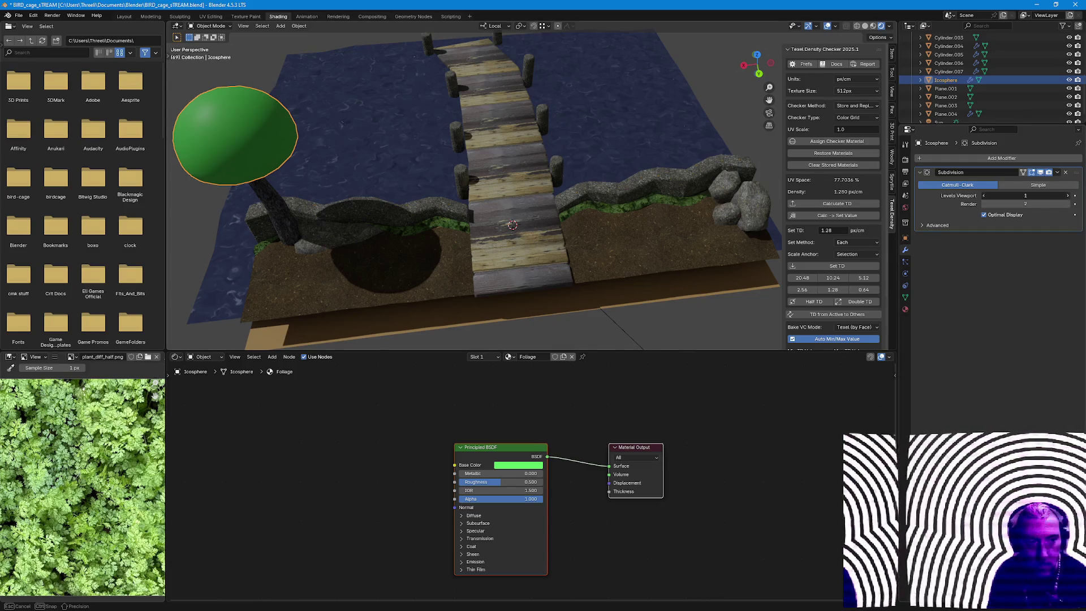
Select the tree trunk and start duplicating the tree for a second copy.
left_click(279, 208)
key("shift+d")
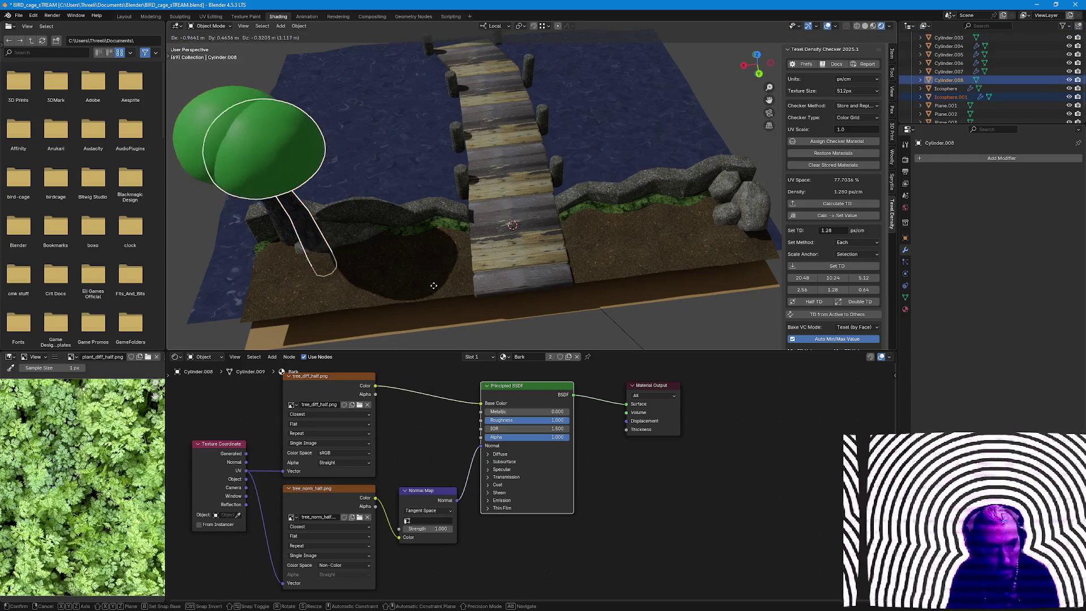
Place the copied tree beside the bridge, rotate it about Z and sink it about 1.7 m lower.
left_click(509, 244)
key("r")
key("x")
key("z")
key("z")
left_click(510, 225)
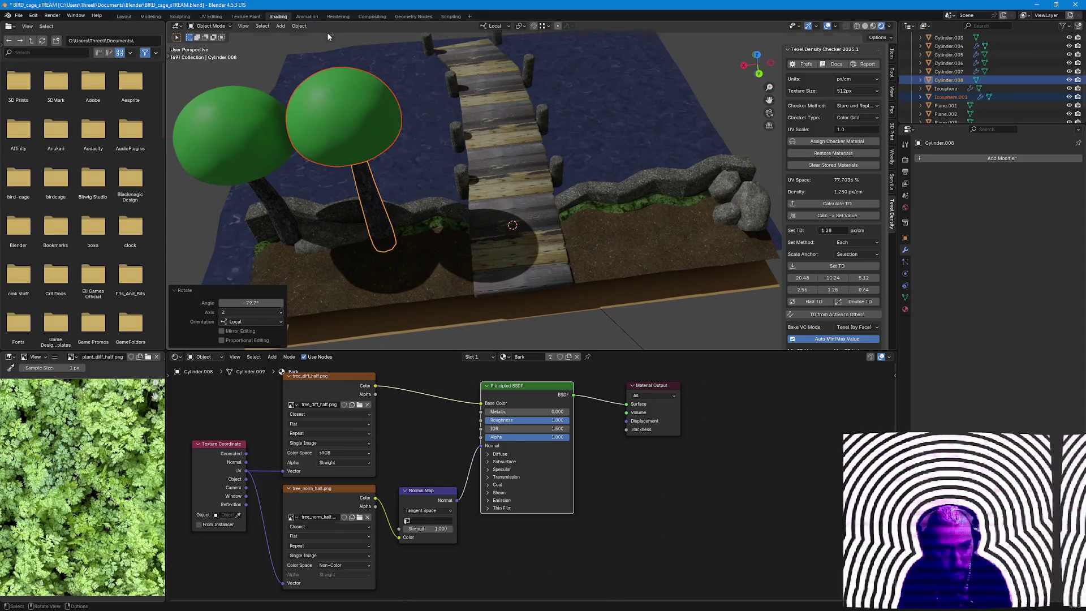
key("g")
key("z")
left_click(425, 201)
Scale the copied tree to 0.67, then select the stone wall and the pond water.
mouse_move(425, 202)
middle_mouse_down()
mouse_move(419, 158)
mouse_move(454, 146)
middle_mouse_up()
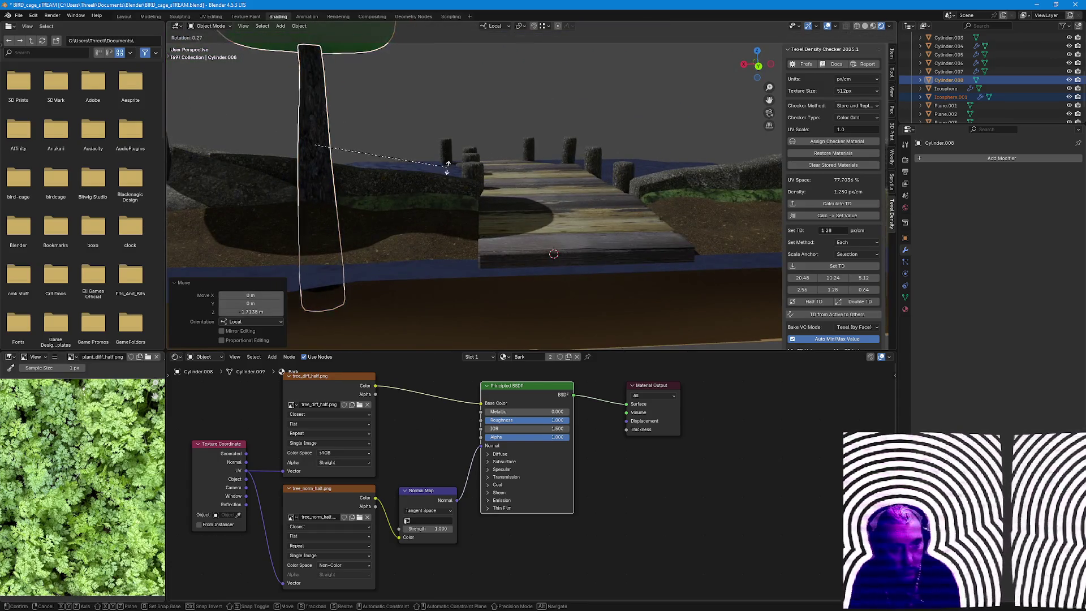
key("r")
key("z")
key("s")
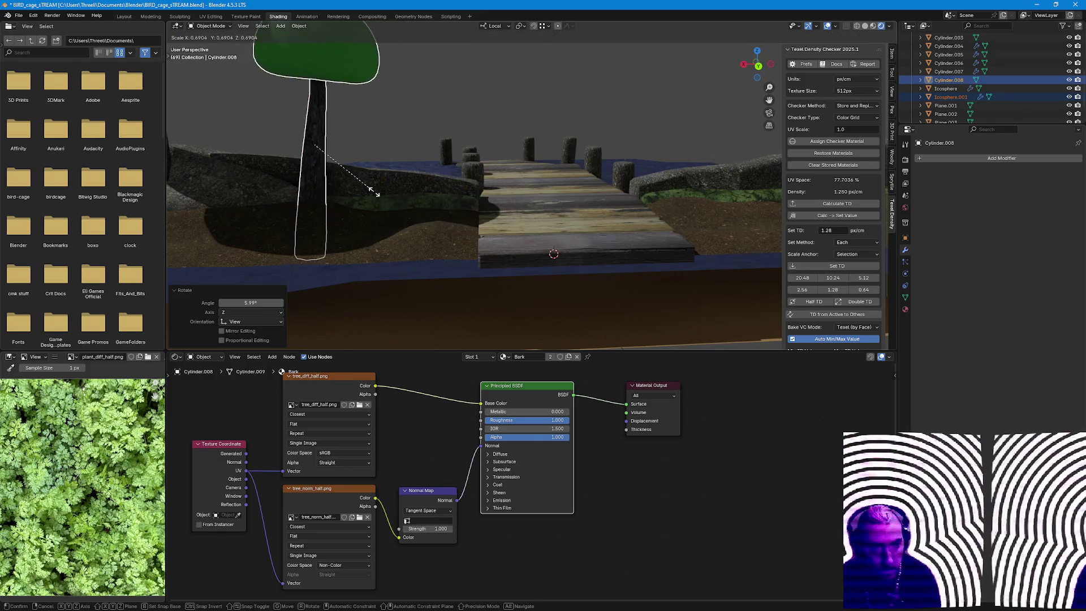
left_click(376, 194)
mouse_move(433, 195)
middle_mouse_down()
mouse_move(374, 231)
mouse_move(321, 233)
mouse_move(462, 226)
mouse_move(444, 201)
mouse_move(508, 178)
middle_mouse_up()
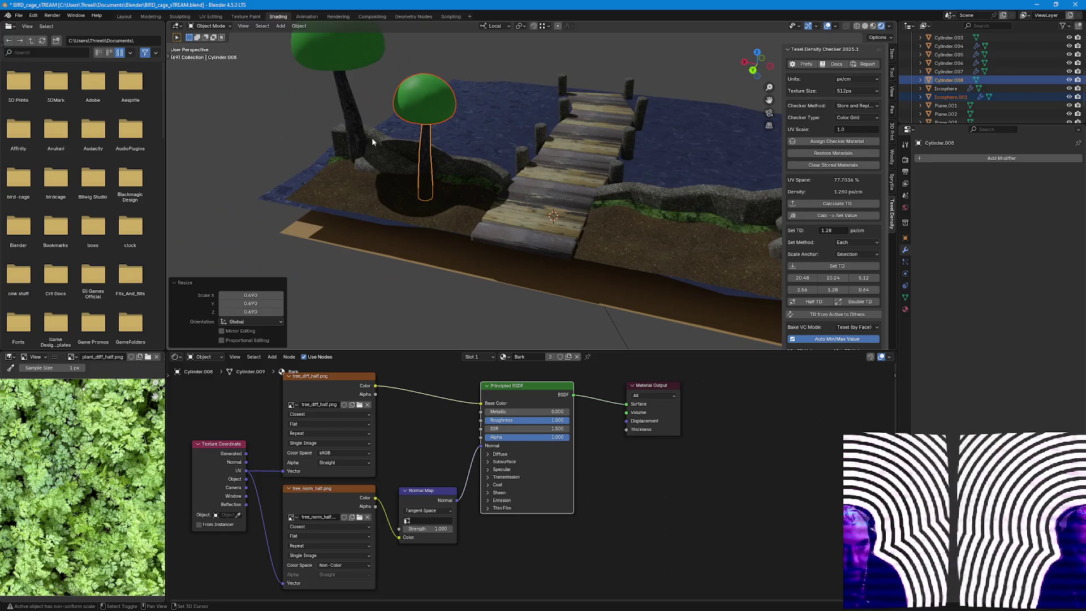
left_click(353, 110)
mouse_move(374, 81)
middle_mouse_down()
mouse_move(388, 122)
mouse_move(458, 93)
mouse_move(416, 207)
middle_mouse_up()
left_click(471, 88)
Select the plant strip Plane.004 and lower its material's Alpha opacity.
left_click(419, 194)
left_click(537, 155)
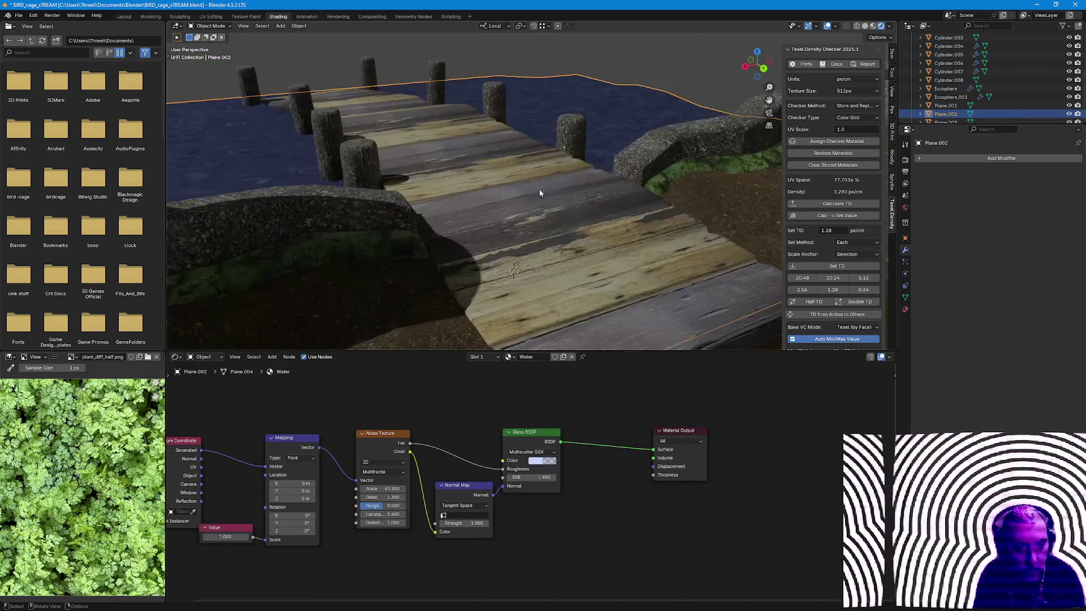
scroll(526, 188, "up", 8)
mouse_move(499, 181)
middle_mouse_down()
mouse_move(561, 189)
mouse_move(590, 225)
mouse_move(483, 211)
middle_mouse_up()
left_click(483, 212)
left_click(551, 338)
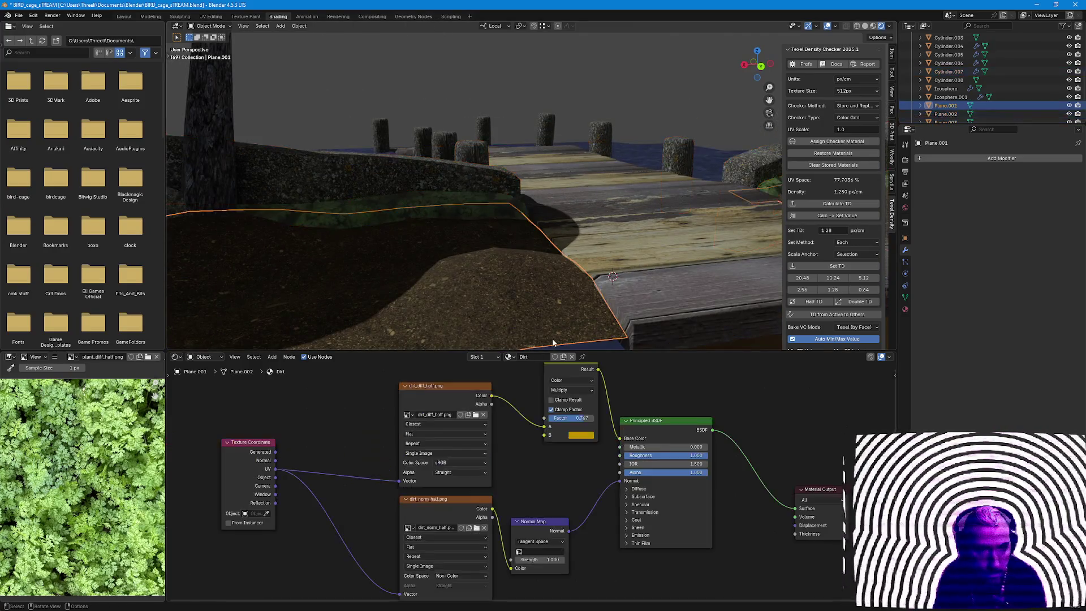
left_click(457, 204)
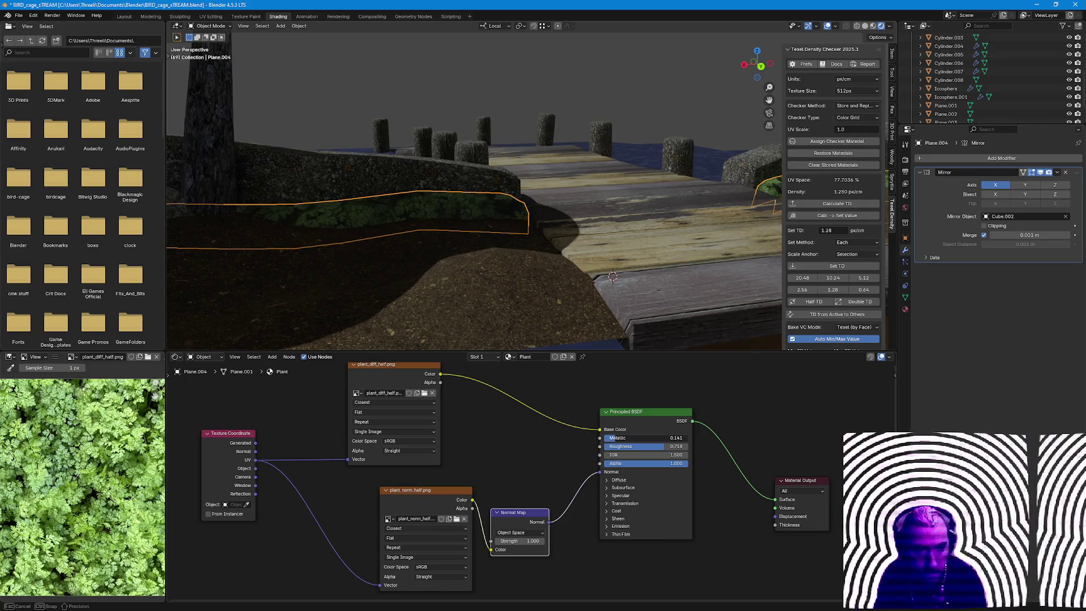
mouse_move(676, 281)
middle_mouse_down()
mouse_move(637, 256)
mouse_move(507, 254)
mouse_move(495, 263)
middle_mouse_up()
scroll(489, 252, "up", 3)
scroll(488, 252, "up", 3)
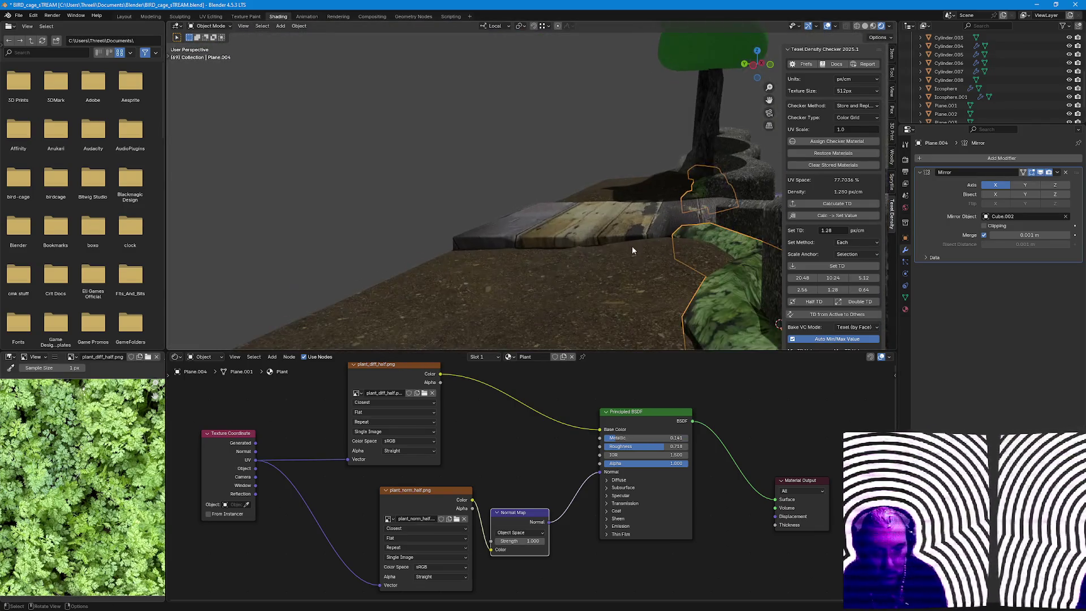
scroll(471, 208, "up", 4)
scroll(470, 209, "down", 4)
scroll(509, 229, "down", 4)
mouse_move(668, 463)
left_mouse_down()
mouse_move(653, 462)
mouse_move(674, 463)
left_mouse_up()
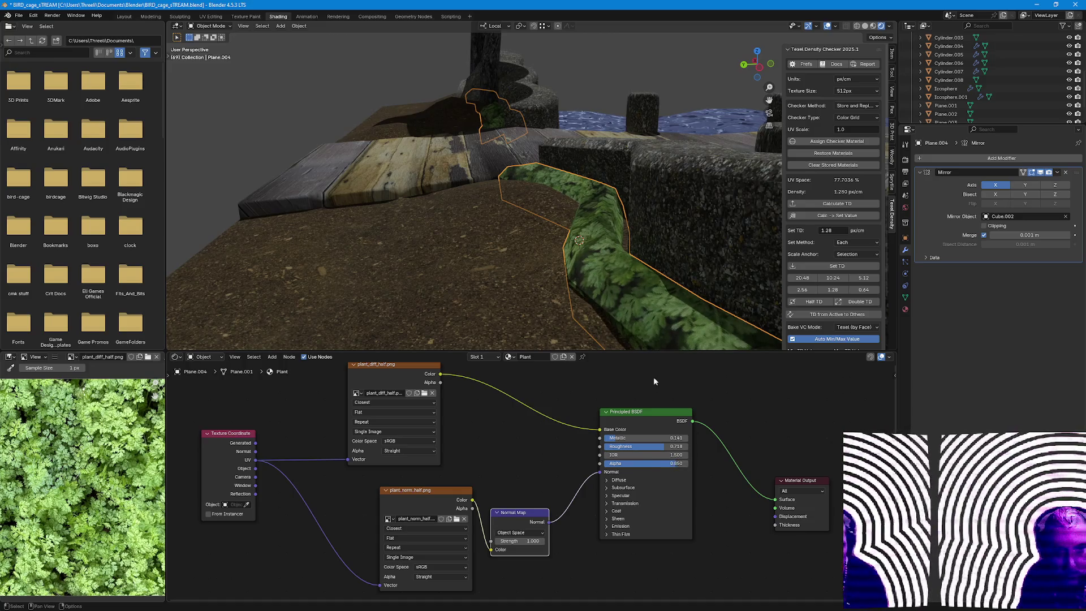
Set the Render Engine to Cycles and view the strip in the rendered viewport.
left_click(907, 145)
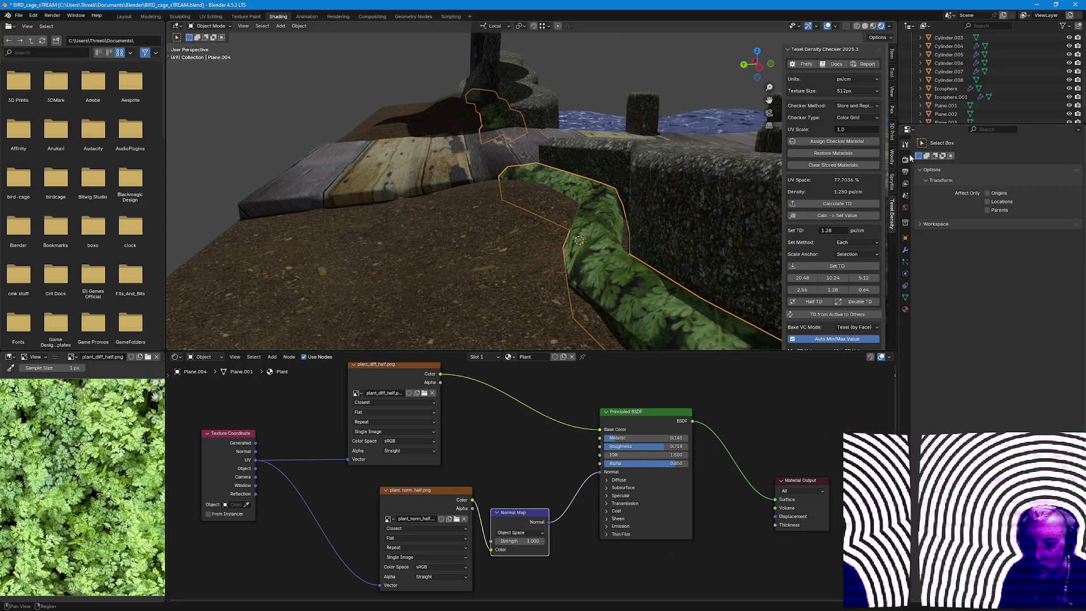
left_click(907, 162)
left_click(994, 158)
left_click(996, 188)
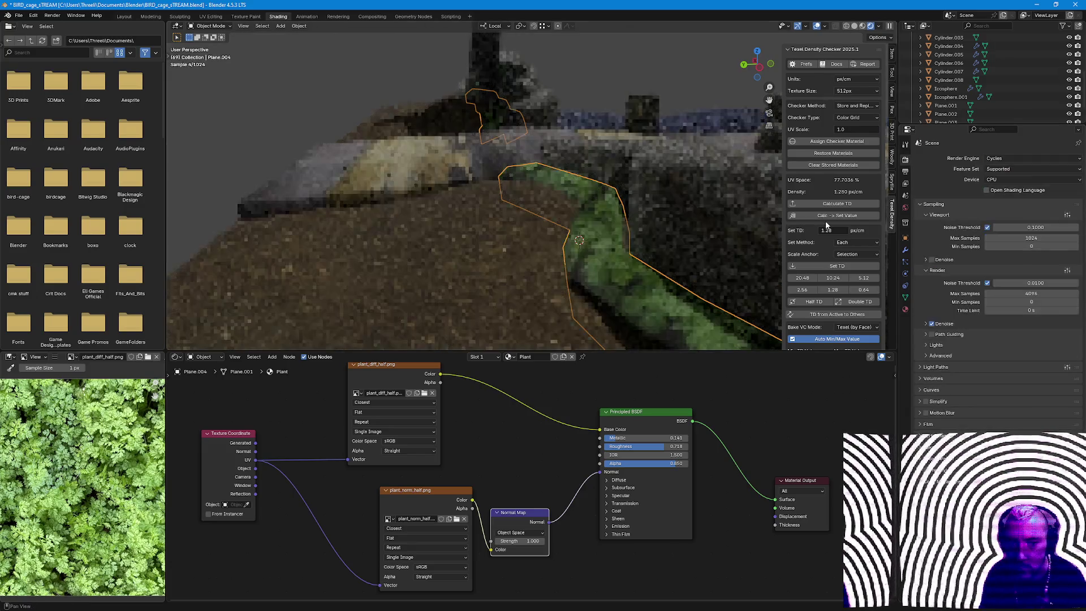
middle_click_drag(713, 129, 577, 226)
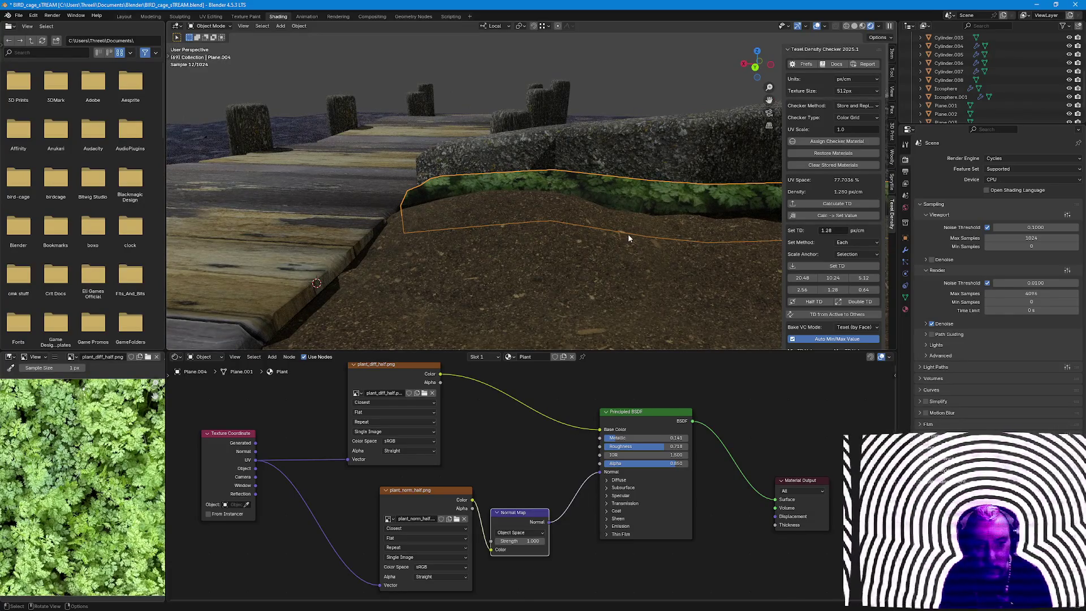
mouse_move(631, 242)
middle_mouse_down()
mouse_move(325, 246)
mouse_move(418, 233)
mouse_move(438, 243)
mouse_move(435, 187)
middle_mouse_up()
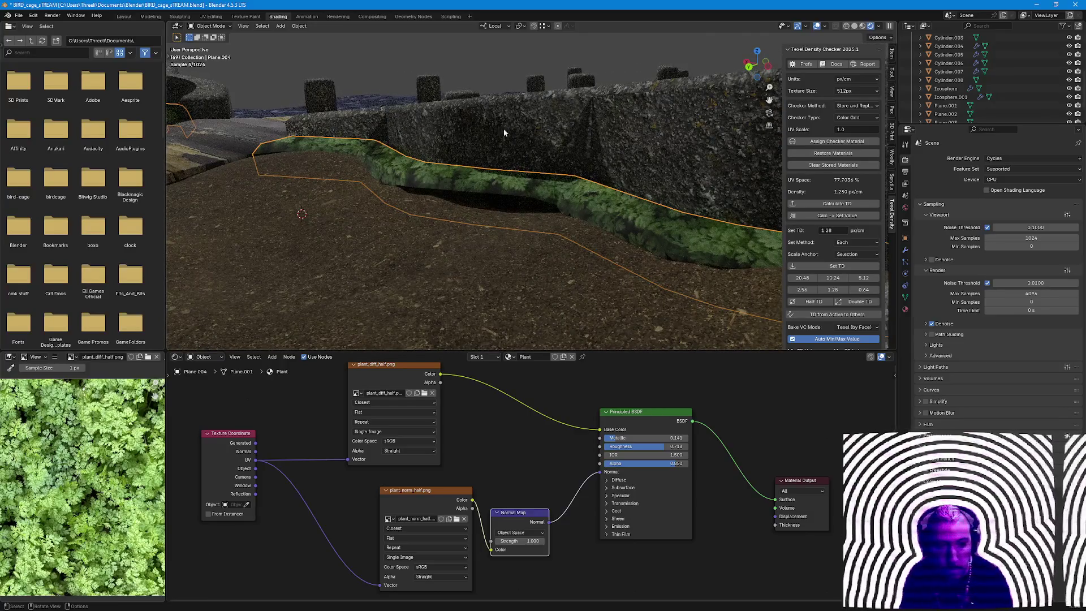
Set metallic to zero and Alpha fully opaque, reposition the BSDF node, and use Tangent Space normals.
left_click_drag(614, 438, 610, 439)
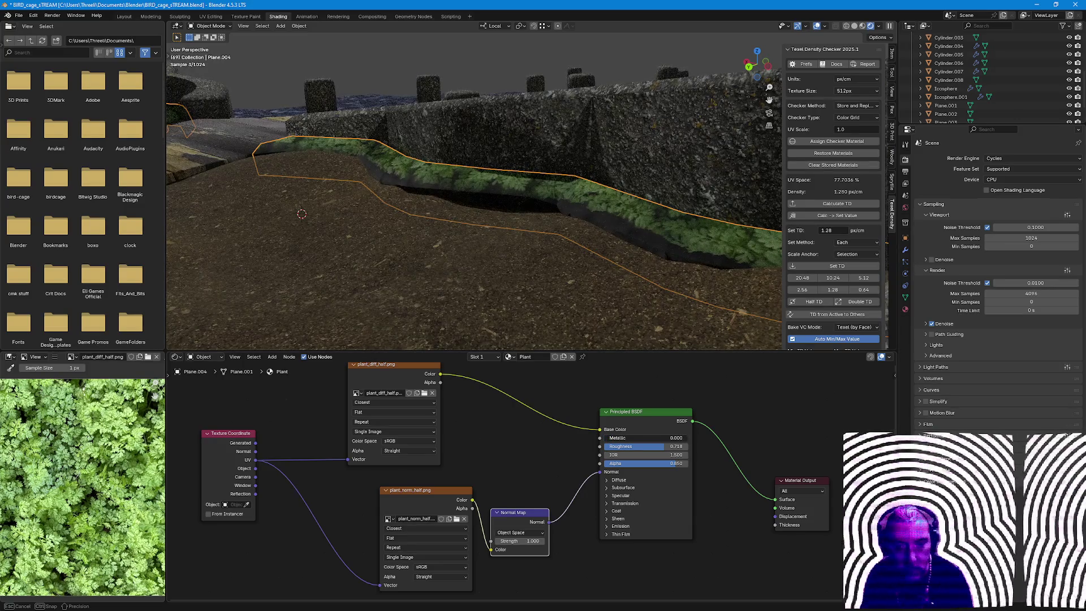
middle_click_drag(553, 305, 556, 309)
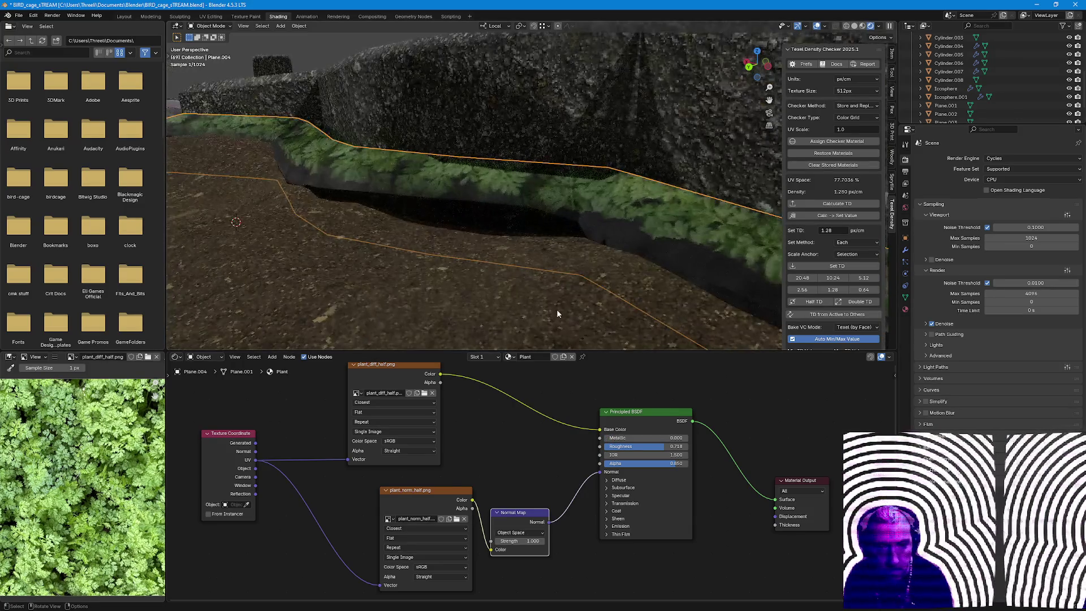
mouse_move(620, 462)
left_mouse_down()
mouse_move(662, 463)
mouse_move(679, 446)
left_mouse_up()
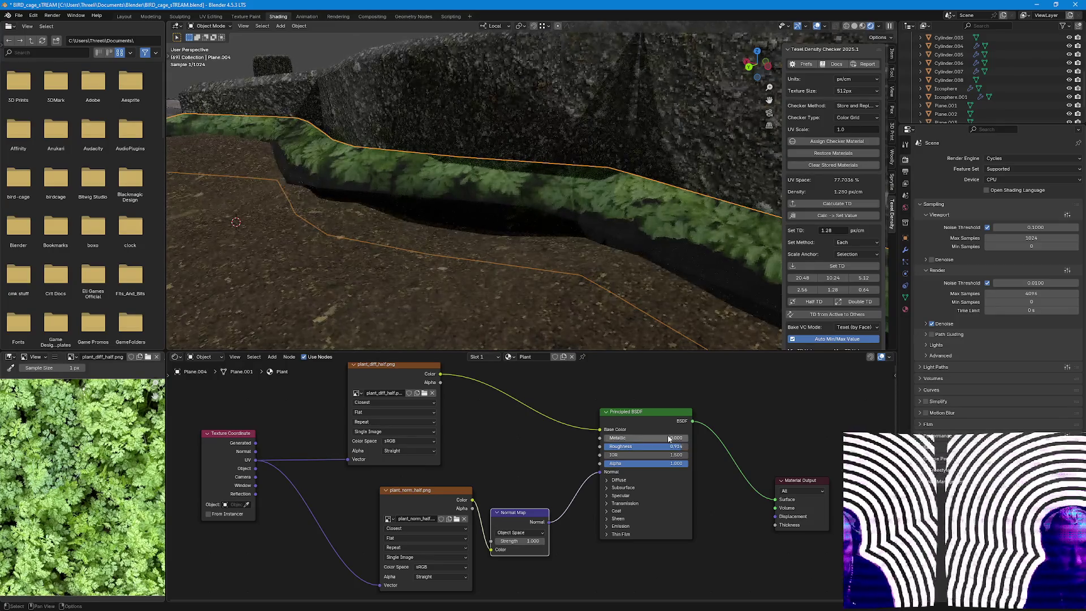
mouse_move(645, 412)
left_mouse_down()
mouse_move(672, 414)
mouse_move(670, 439)
mouse_move(645, 439)
left_mouse_up()
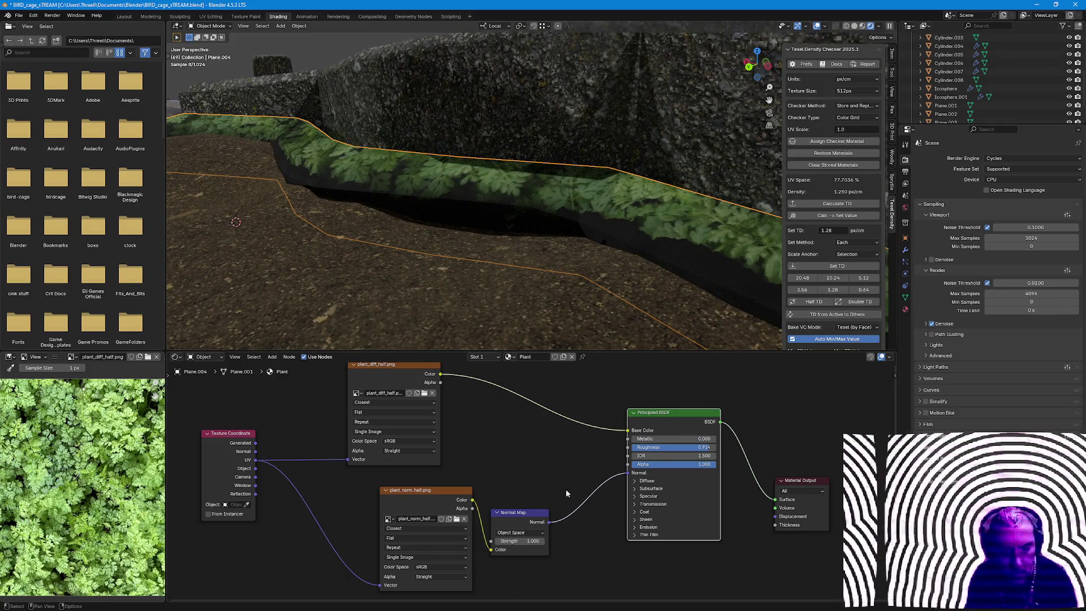
left_click(519, 532)
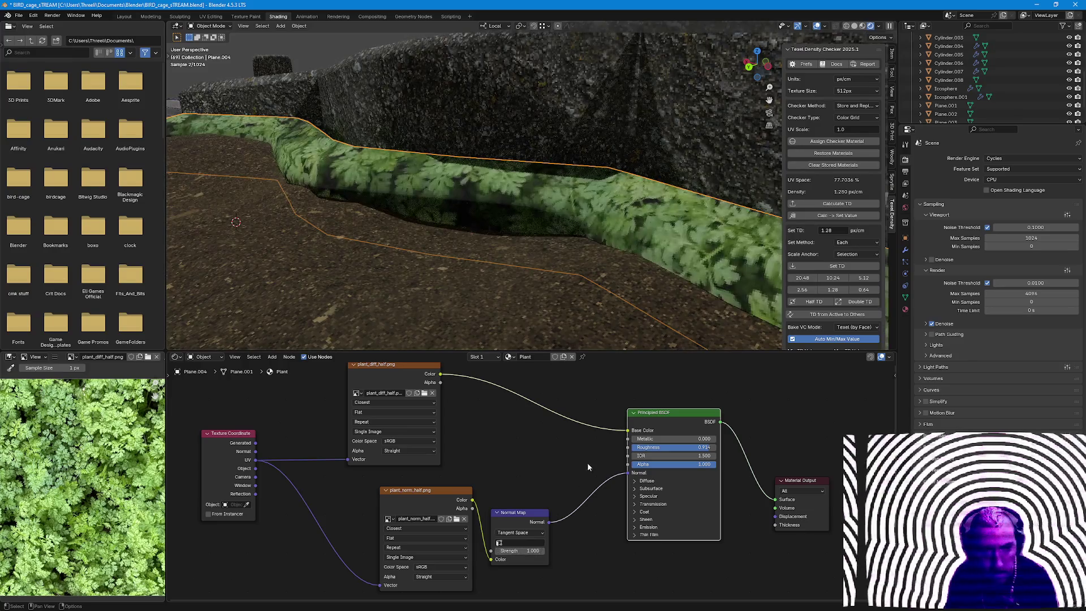
Raise roughness to 1.0, set metallic near 0.45, then lower roughness to 0.700.
left_click_drag(685, 447, 677, 446)
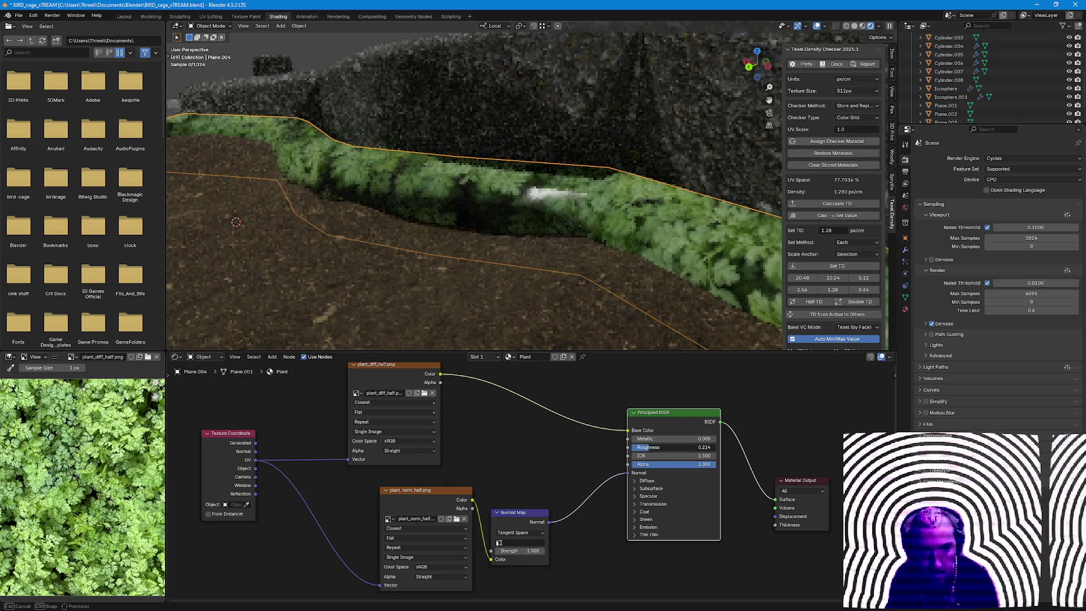
middle_click_drag(544, 289, 612, 272)
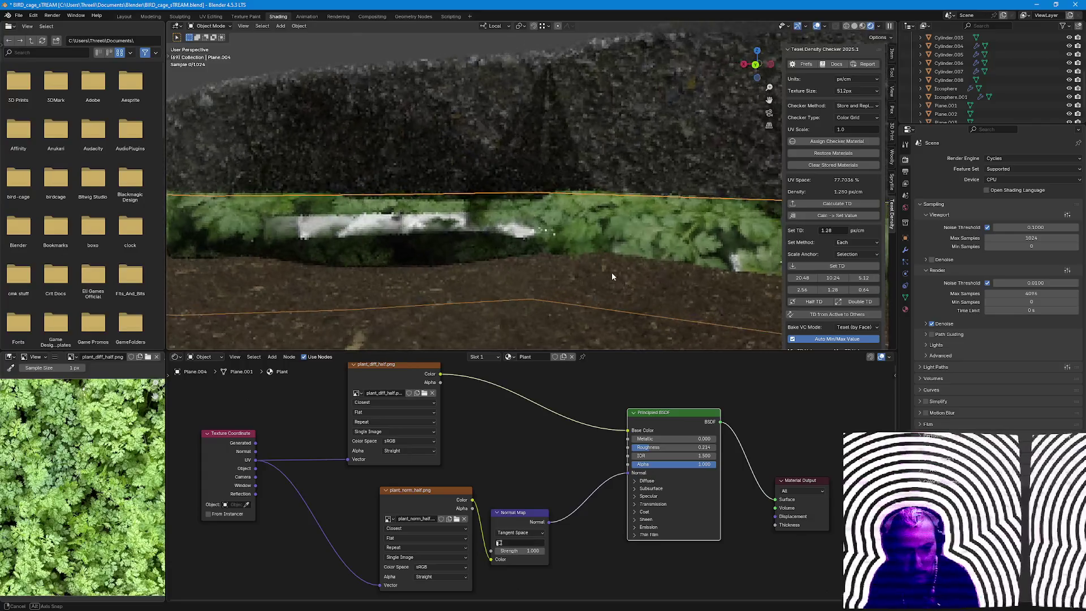
left_click_drag(659, 447, 717, 447)
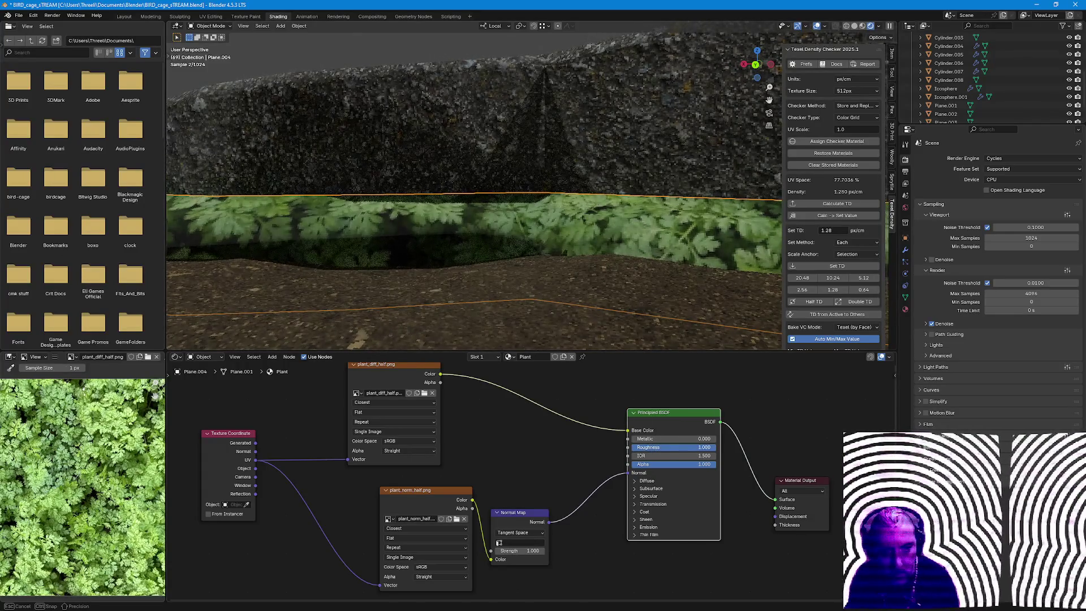
left_click_drag(658, 439, 683, 439)
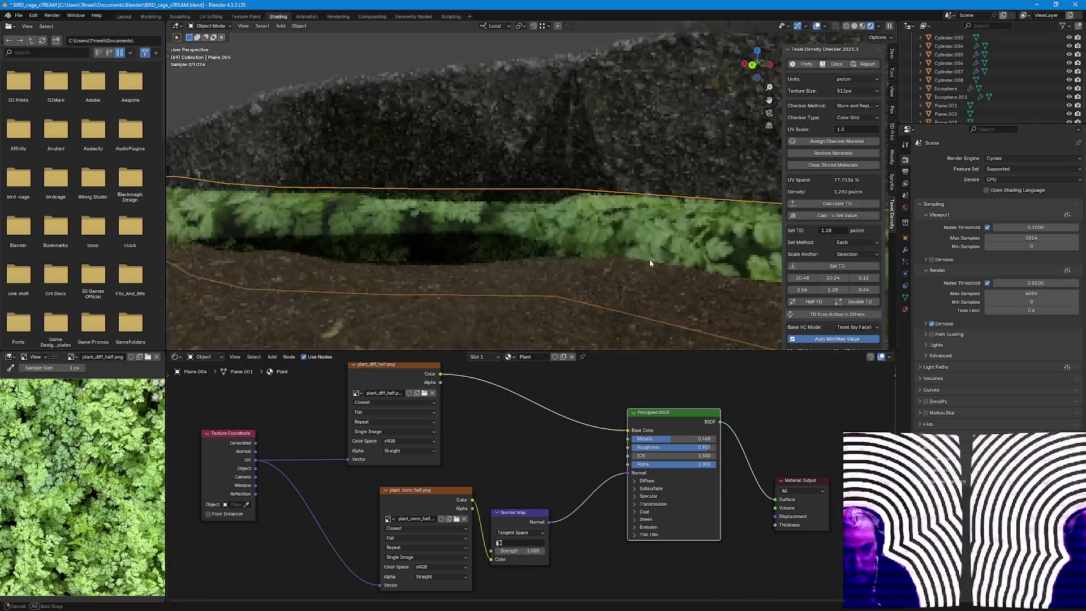
middle_click_drag(648, 259, 588, 251)
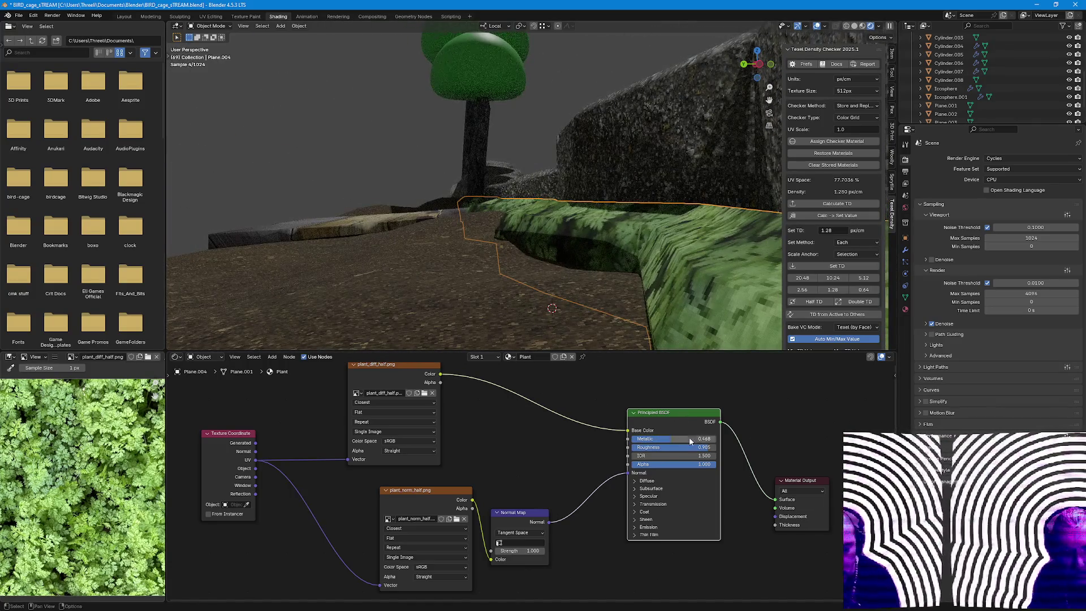
left_click_drag(704, 446, 688, 447)
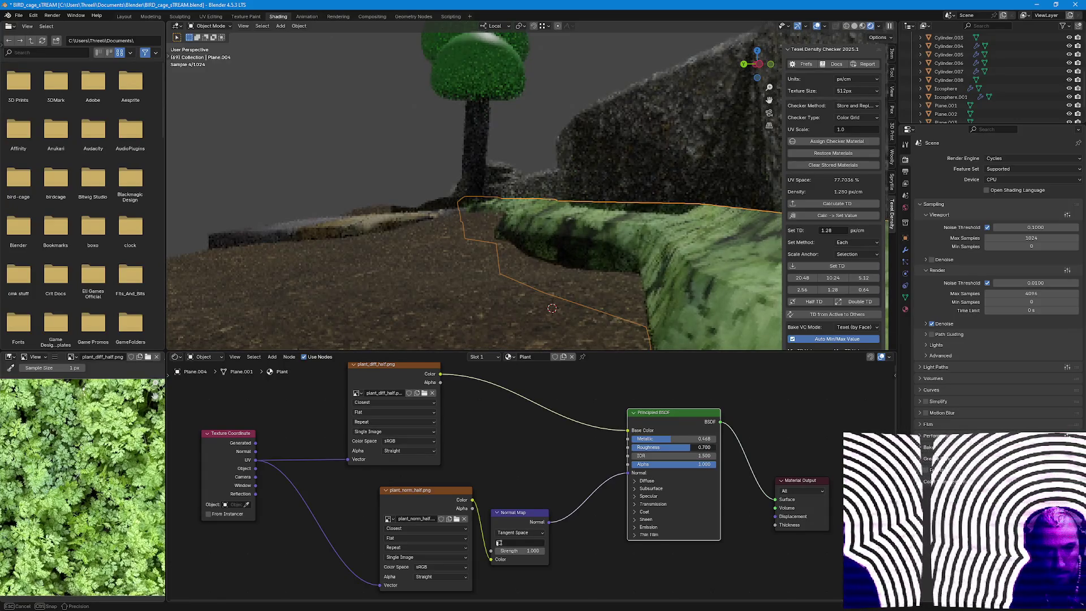
right_click(703, 290)
Apply Shade Smooth to the plant strip and switch the viewport to Solid shading.
left_click(703, 291)
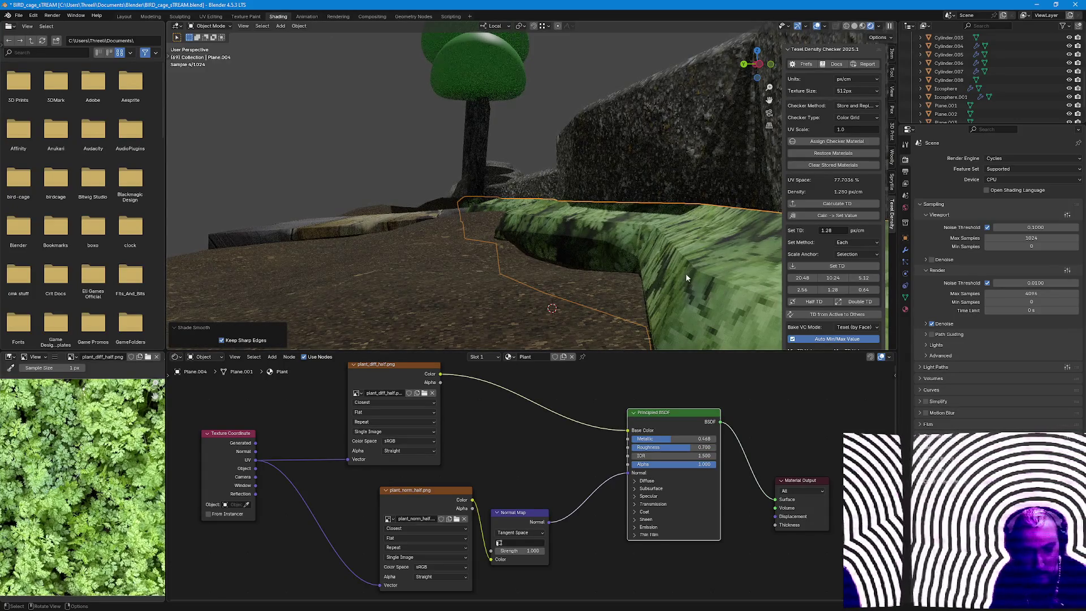
mouse_move(690, 257)
middle_mouse_down()
mouse_move(689, 283)
mouse_move(720, 249)
mouse_move(549, 225)
middle_mouse_up()
key("Tab")
key("Tab")
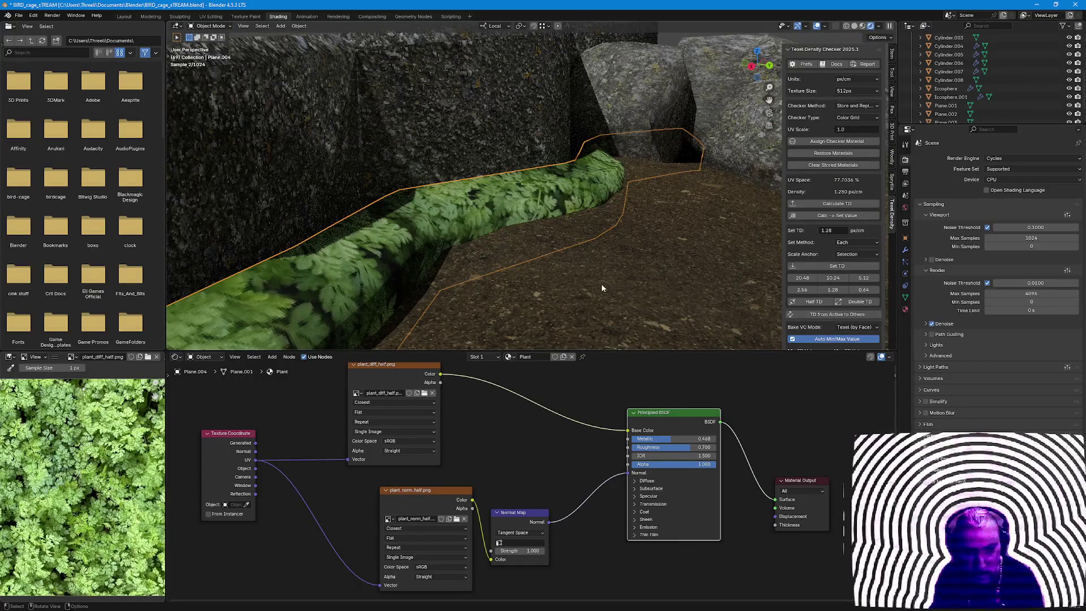
left_click(526, 234)
mouse_move(498, 223)
middle_mouse_down()
mouse_move(368, 272)
mouse_move(414, 265)
mouse_move(594, 127)
middle_mouse_up()
left_click(854, 25)
Try Shade Flat then reapply Shade Smooth on the strip, and return to Rendered viewport shading.
mouse_move(399, 277)
middle_mouse_down()
mouse_move(441, 237)
mouse_move(526, 212)
middle_mouse_up()
left_click(565, 193)
right_click(566, 192)
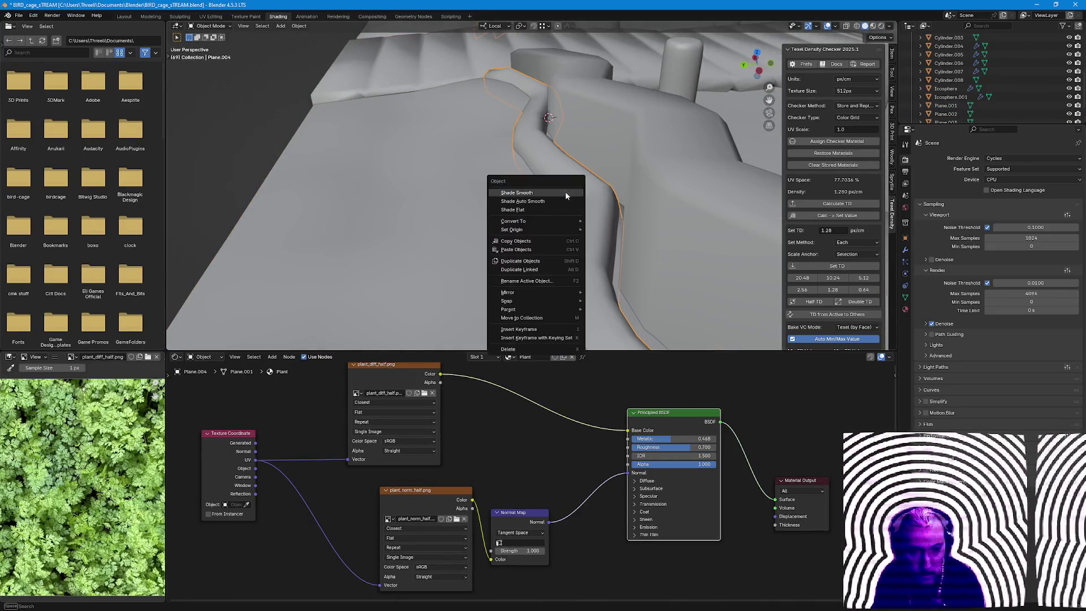
left_click(569, 206)
right_click(579, 172)
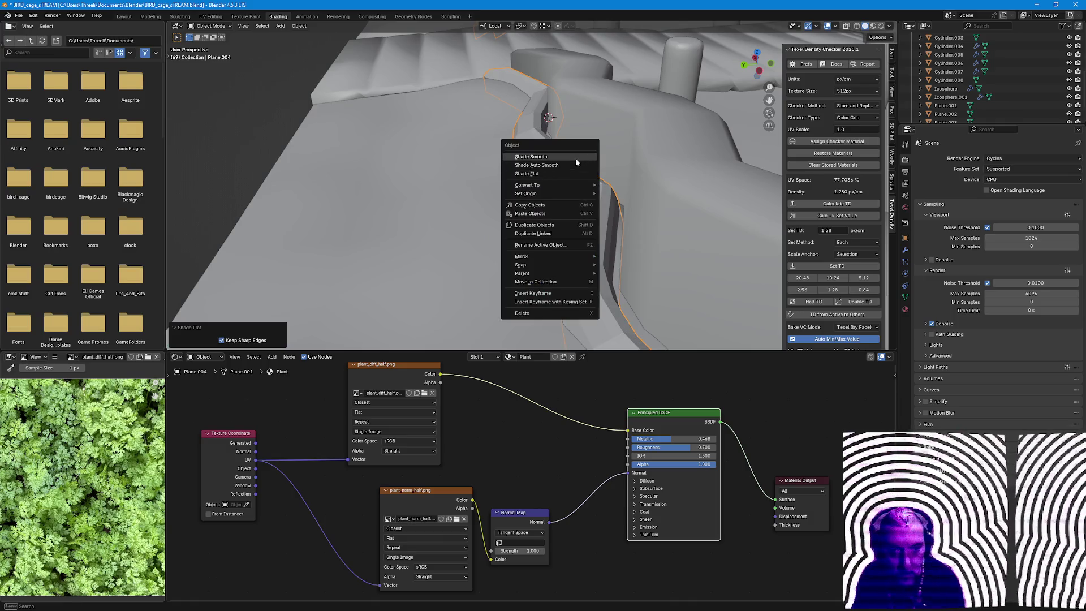
left_click(576, 157)
mouse_move(543, 195)
middle_mouse_down()
mouse_move(611, 198)
mouse_move(645, 221)
mouse_move(675, 205)
middle_mouse_up()
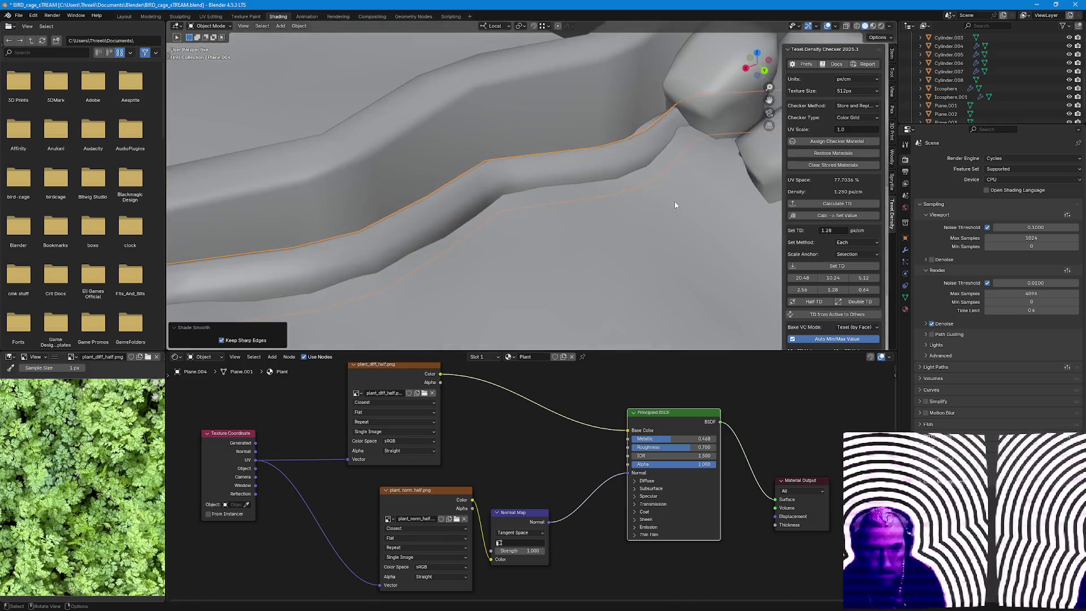
left_click(879, 25)
mouse_move(673, 150)
middle_mouse_down()
mouse_move(494, 154)
mouse_move(535, 171)
mouse_move(467, 165)
mouse_move(483, 247)
mouse_move(513, 314)
middle_mouse_up()
left_click(533, 543)
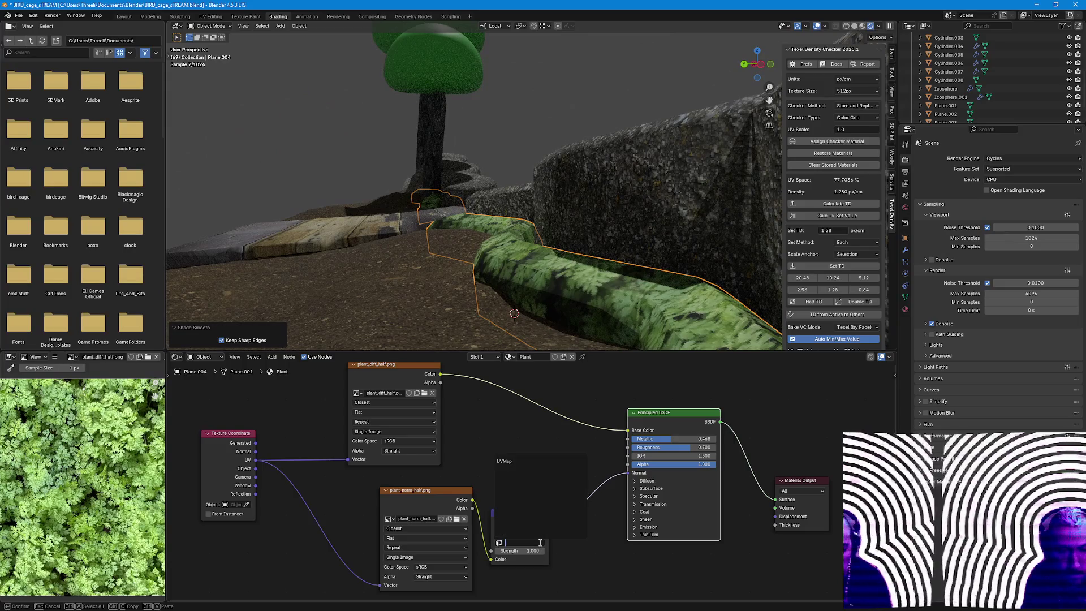
Point the fern's Normal Map node at UVMap and inspect the hedge against the dirt ground.
left_click(530, 461)
mouse_move(526, 280)
middle_mouse_down()
mouse_move(582, 305)
mouse_move(493, 184)
mouse_move(490, 72)
middle_mouse_up()
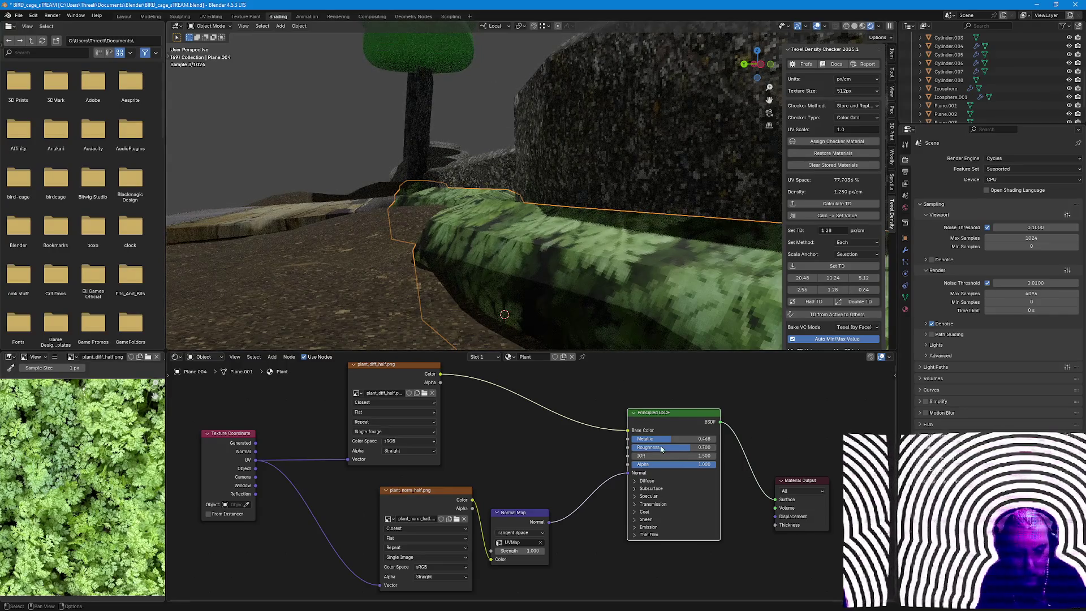
middle_click_drag(540, 280, 546, 265)
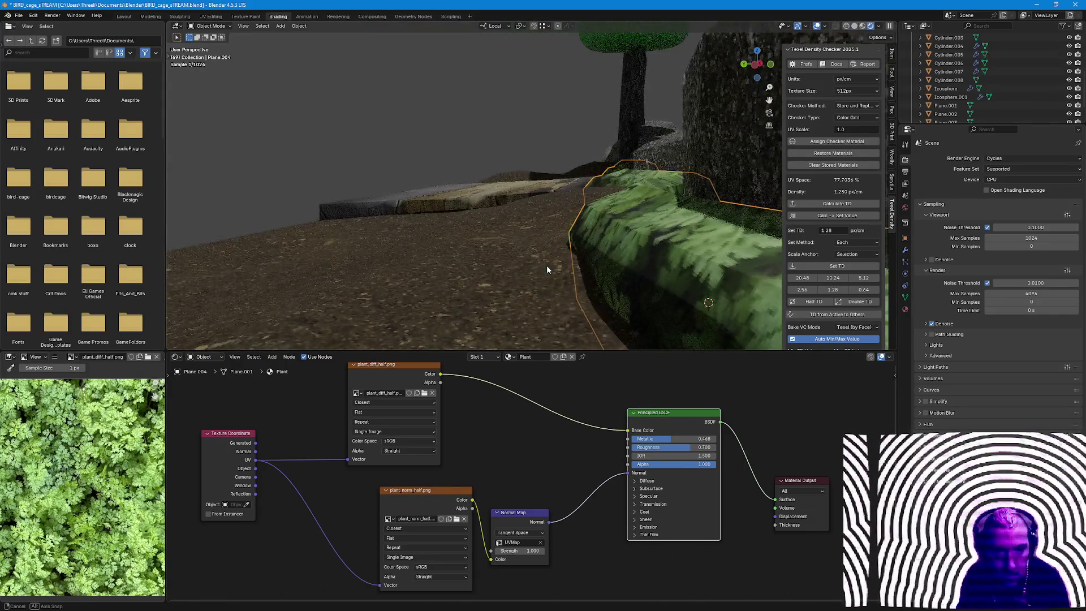
middle_click_drag(647, 269, 662, 276)
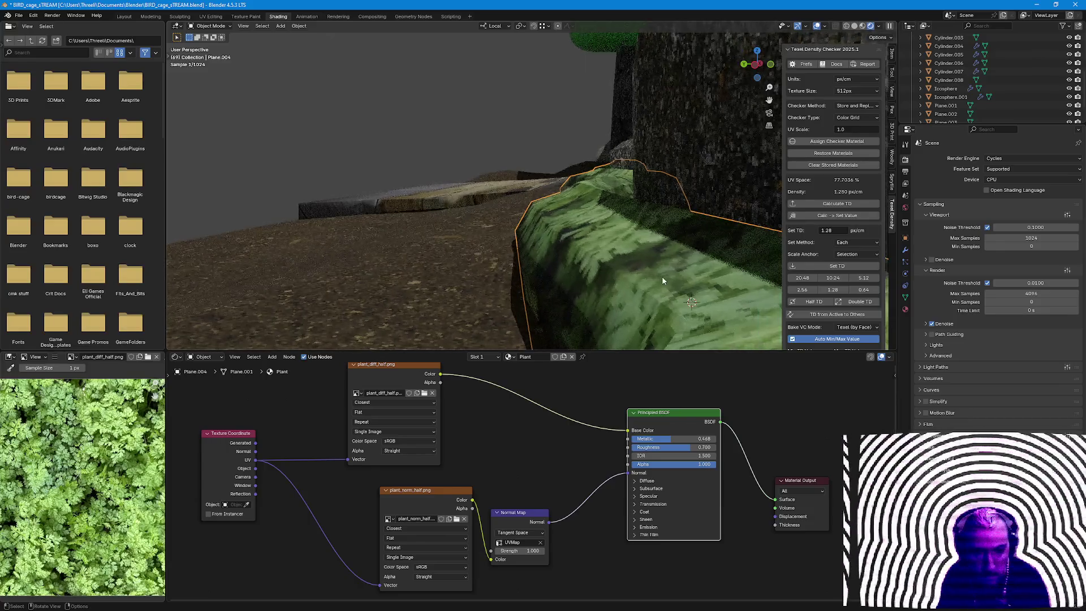
left_click(304, 269)
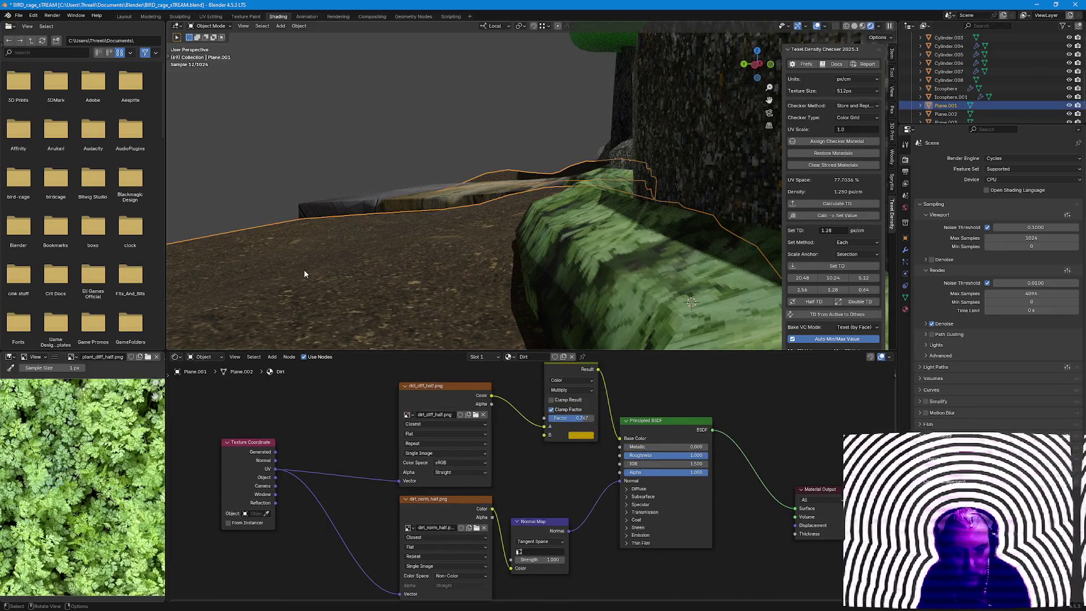
left_click(647, 295)
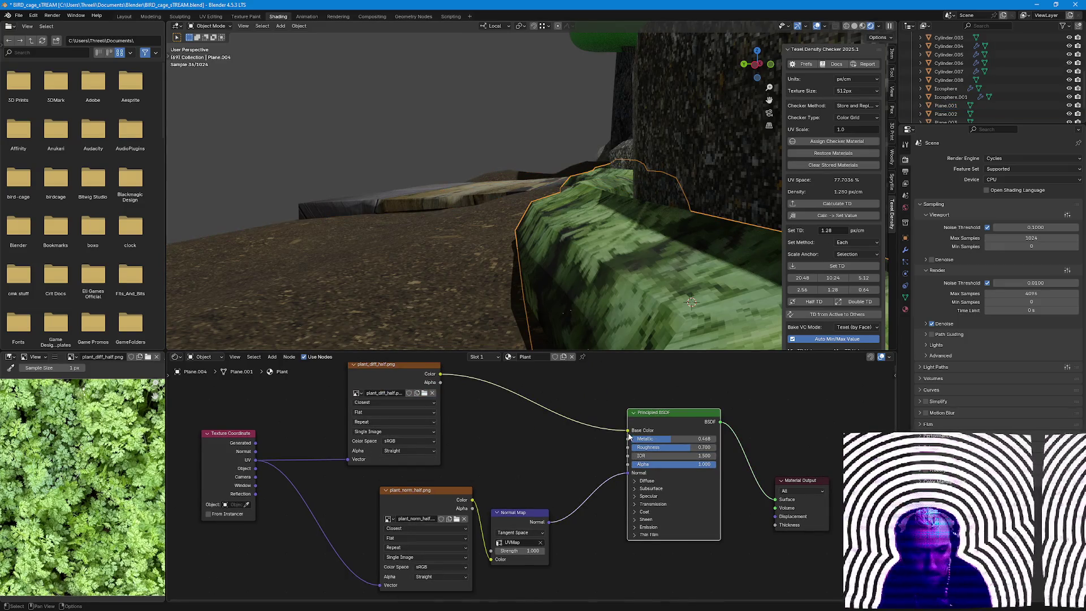
Unlink and relink the Normal Map output to the Principled BSDF Normal input, comparing with the dirt.
left_click_drag(628, 472, 576, 473)
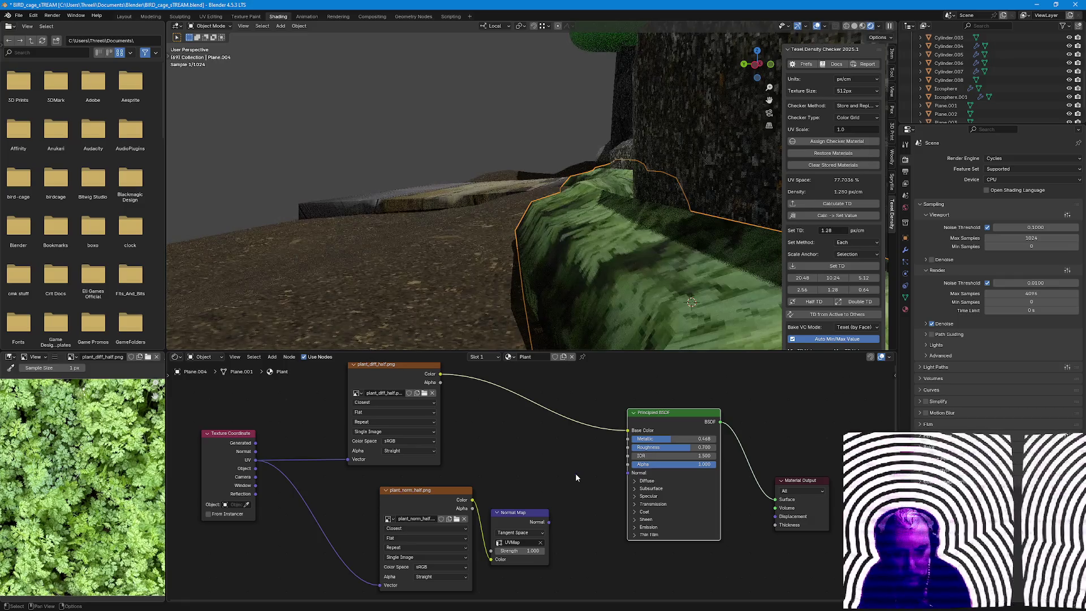
left_click(434, 270)
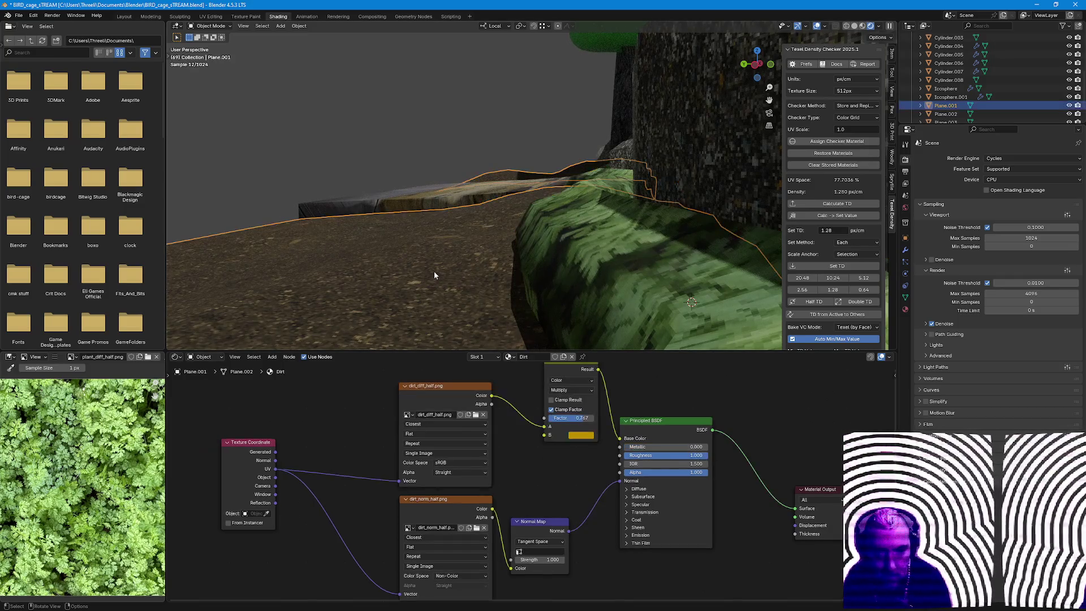
left_click(628, 242)
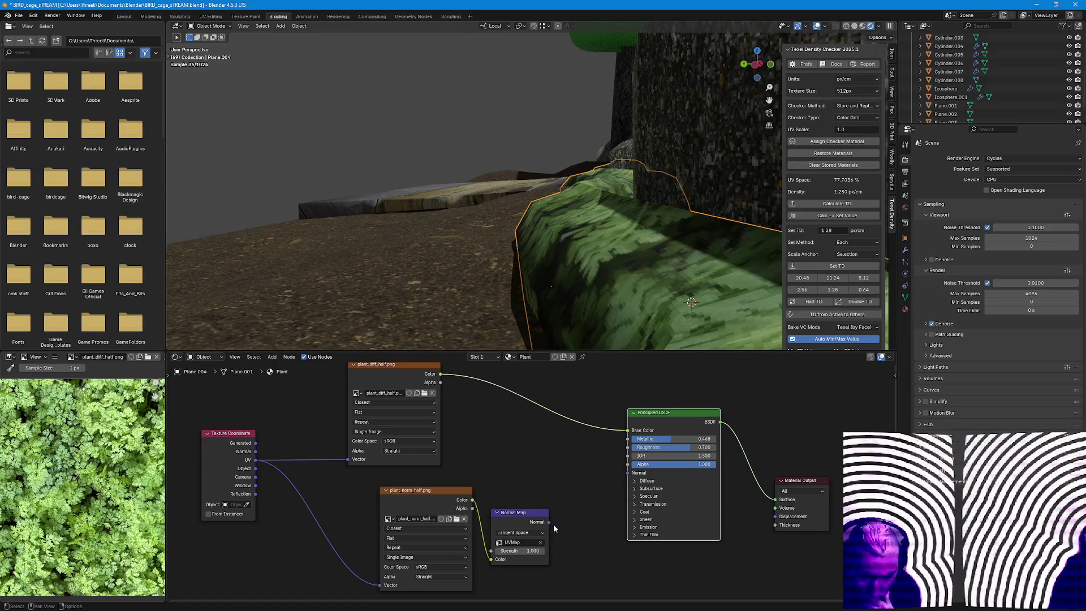
left_click_drag(548, 522, 630, 474)
left_click(445, 567)
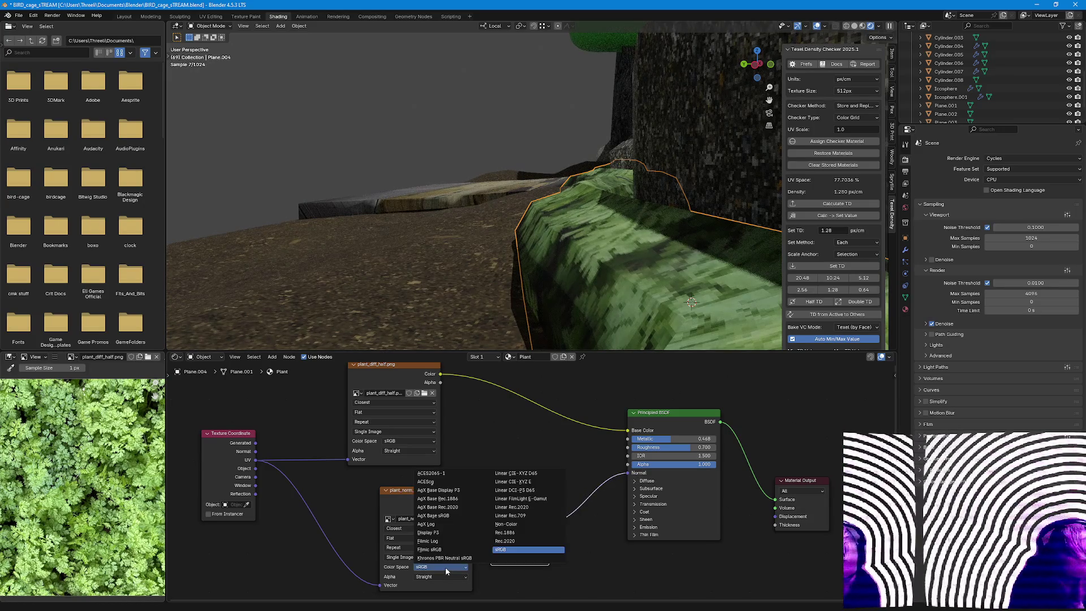
Set plant_norm's colour space from sRGB to Non-Color, then compare dirt, stone wall and plant materials.
left_click(513, 525)
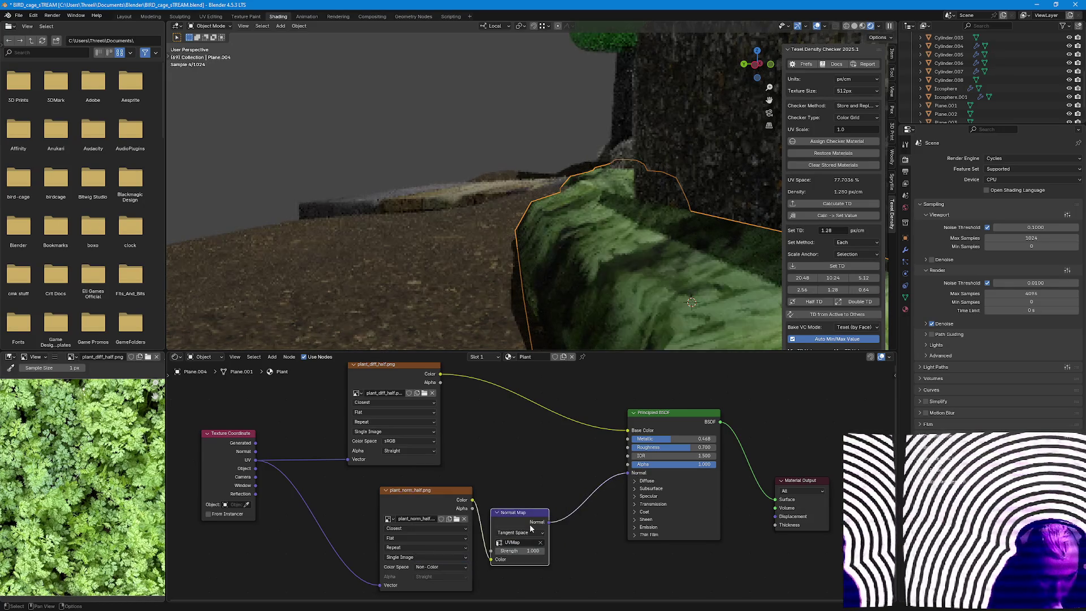
left_click(427, 284)
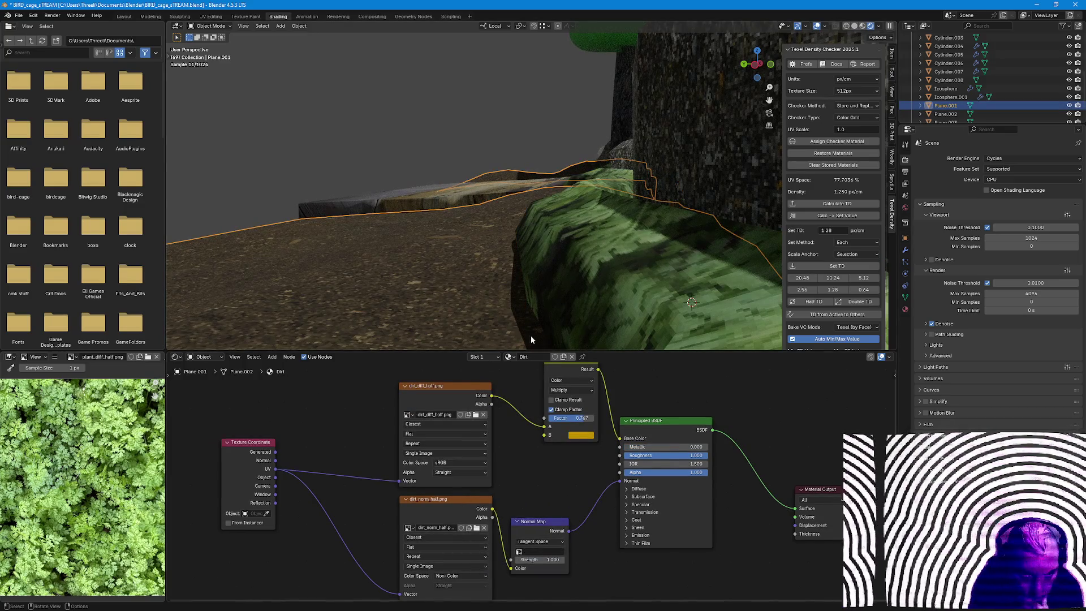
left_click(708, 177)
left_click(543, 280)
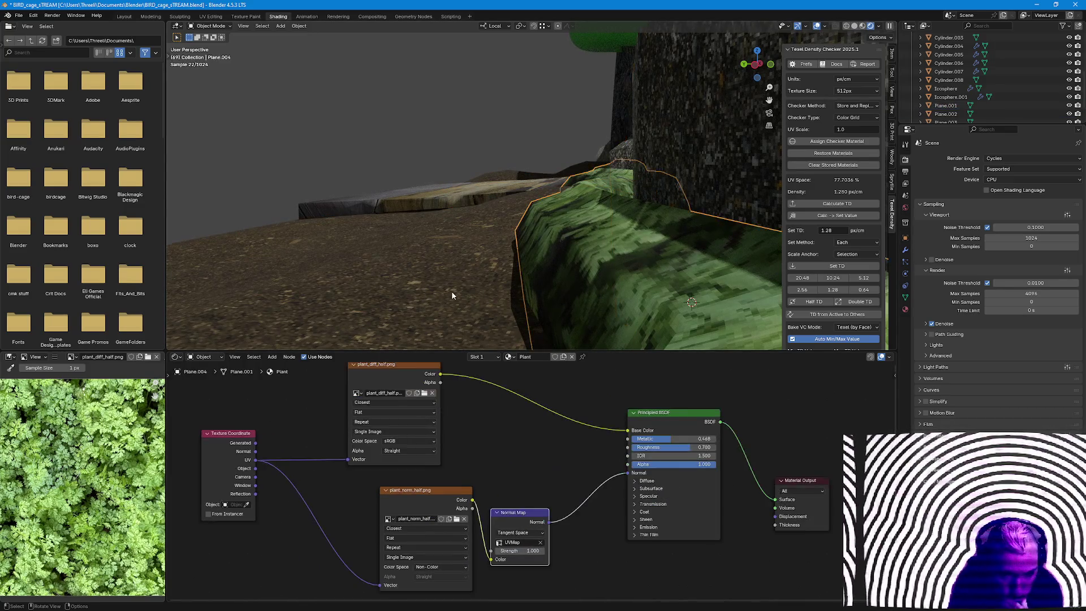
left_click(635, 287)
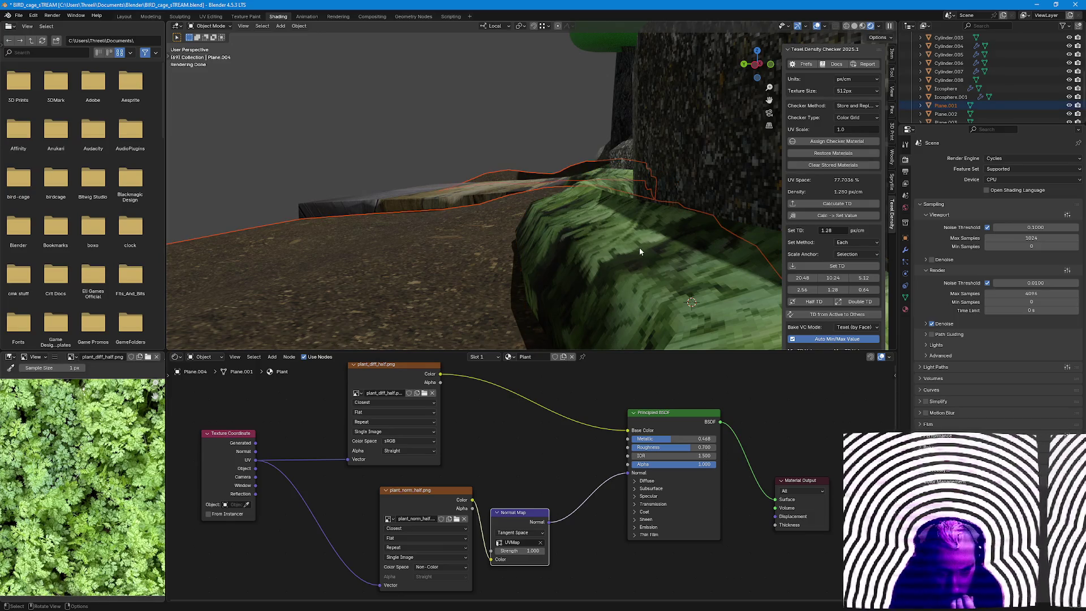
scroll(497, 239, "up", 3)
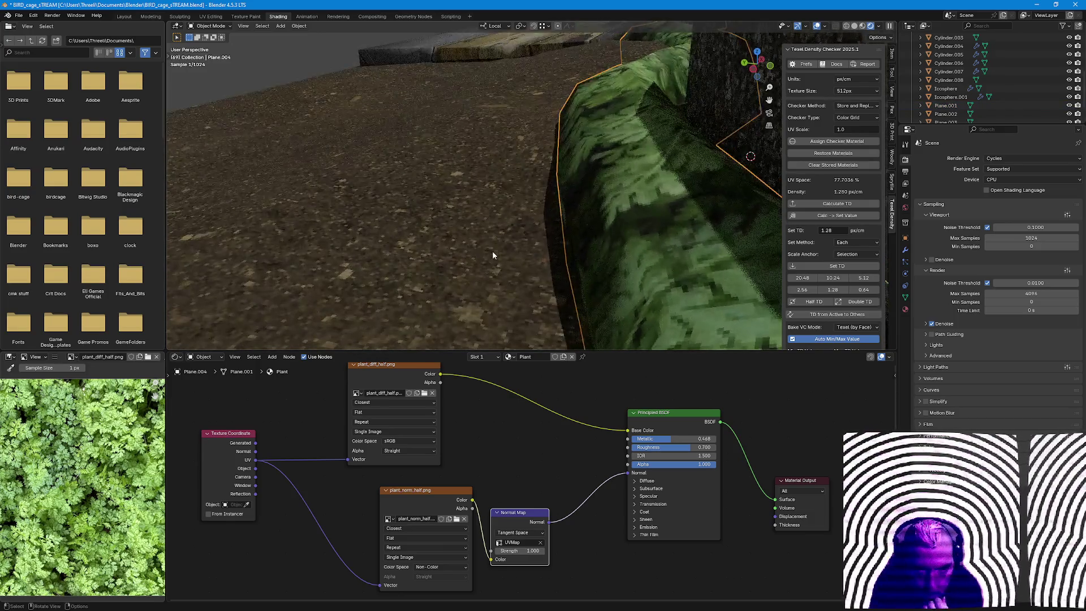
mouse_move(492, 251)
middle_mouse_down()
mouse_move(630, 192)
mouse_move(489, 266)
middle_mouse_up()
mouse_move(363, 289)
middle_mouse_down()
mouse_move(643, 300)
mouse_move(476, 292)
mouse_move(497, 248)
mouse_move(425, 290)
mouse_move(644, 280)
mouse_move(632, 261)
mouse_move(646, 270)
mouse_move(721, 241)
mouse_move(683, 288)
mouse_move(641, 293)
mouse_move(380, 279)
mouse_move(617, 286)
mouse_move(533, 282)
mouse_move(570, 329)
mouse_move(551, 295)
mouse_move(591, 313)
mouse_move(280, 277)
mouse_move(331, 215)
mouse_move(385, 190)
mouse_move(487, 209)
mouse_move(519, 186)
mouse_move(249, 199)
mouse_move(464, 219)
mouse_move(573, 263)
mouse_move(569, 251)
mouse_move(570, 273)
mouse_move(569, 251)
mouse_move(582, 290)
middle_mouse_up()
scroll(581, 289, "down", 1)
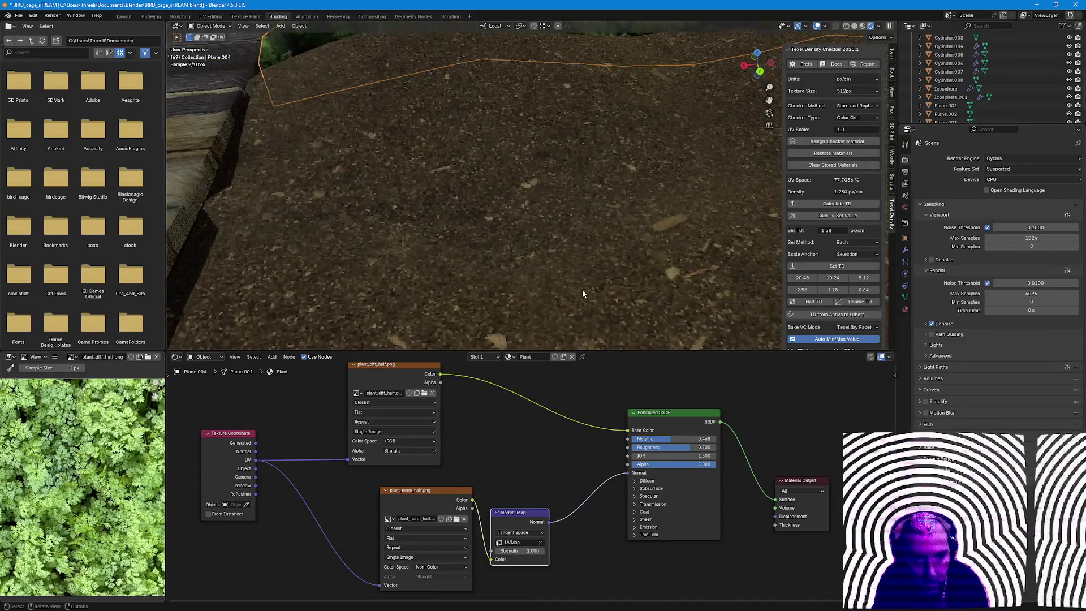
left_click(562, 293)
scroll(506, 255, "down", 3)
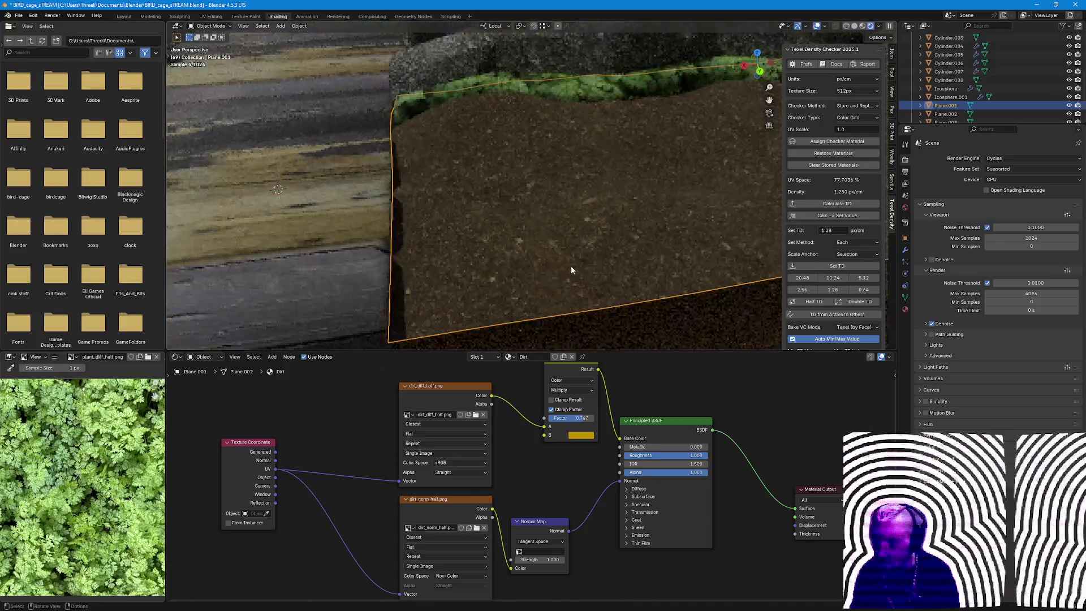
middle_click_drag(571, 265, 639, 319)
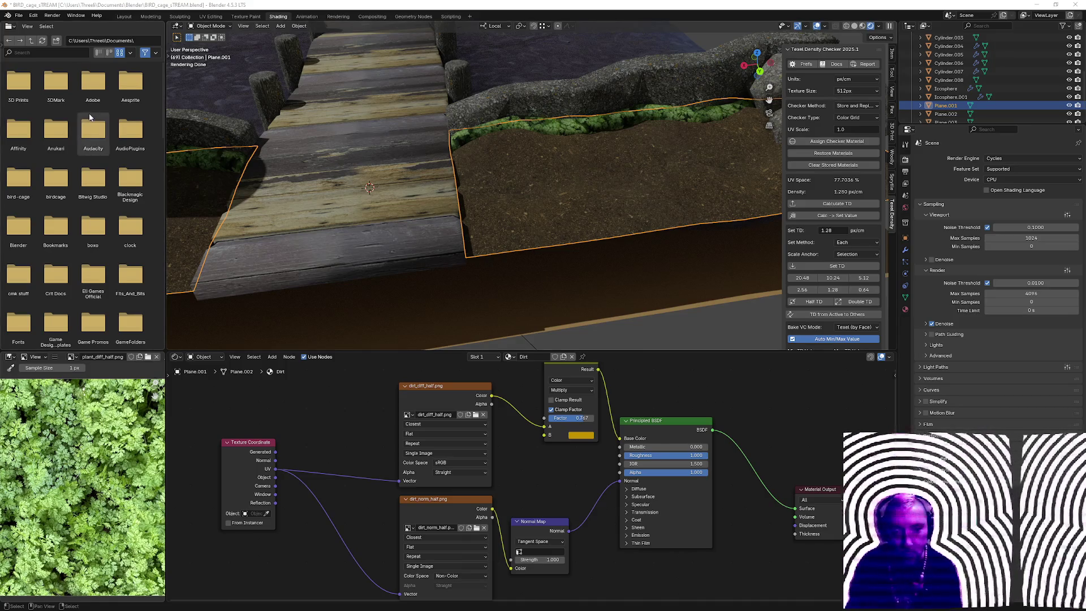
mouse_move(422, 225)
middle_mouse_down()
mouse_move(571, 219)
mouse_move(554, 233)
mouse_move(583, 190)
mouse_move(615, 281)
mouse_move(595, 261)
mouse_move(526, 288)
mouse_move(510, 281)
mouse_move(495, 315)
mouse_move(605, 234)
mouse_move(679, 255)
mouse_move(467, 222)
mouse_move(613, 225)
mouse_move(637, 240)
mouse_move(498, 245)
mouse_move(575, 271)
middle_mouse_up()
scroll(513, 245, "up", 1)
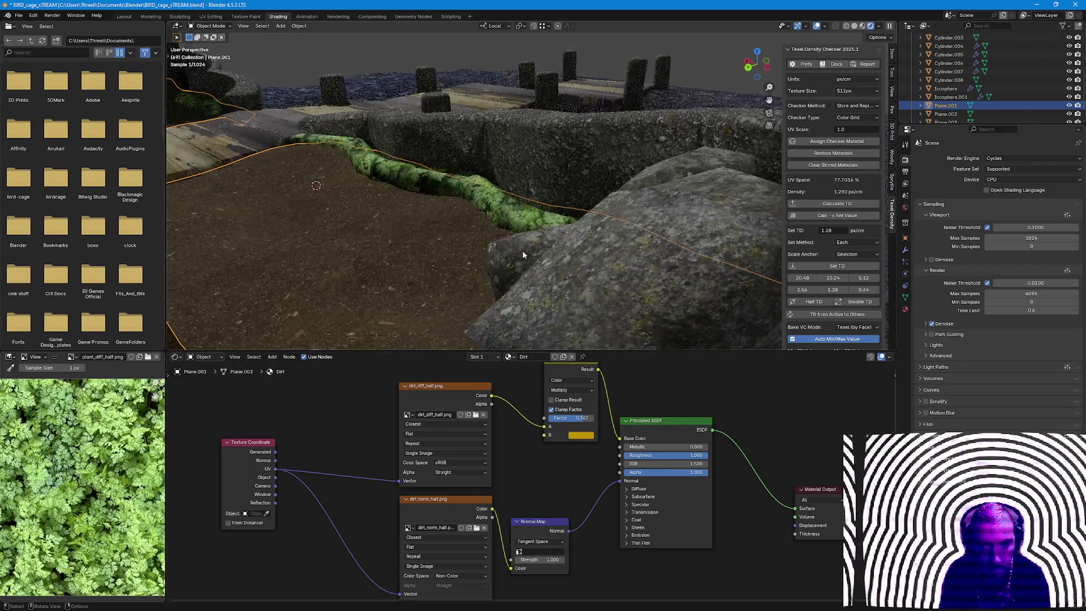